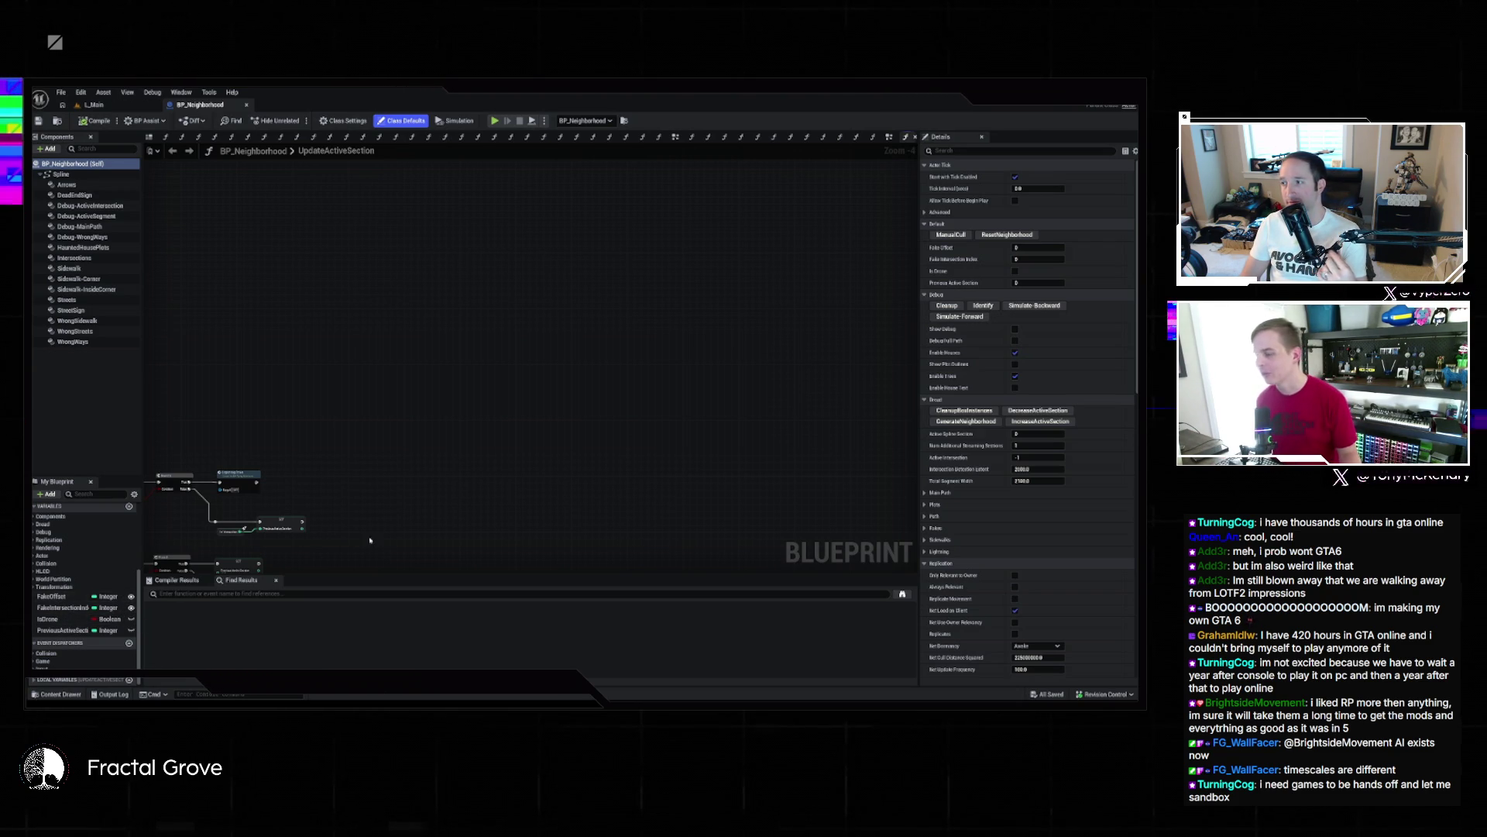
# Pan the UpdateActiveSection graph to show more nodes and expand the Dread variable group
pyautogui.moveTo(312, 480); pyautogui.dragTo(432, 416)
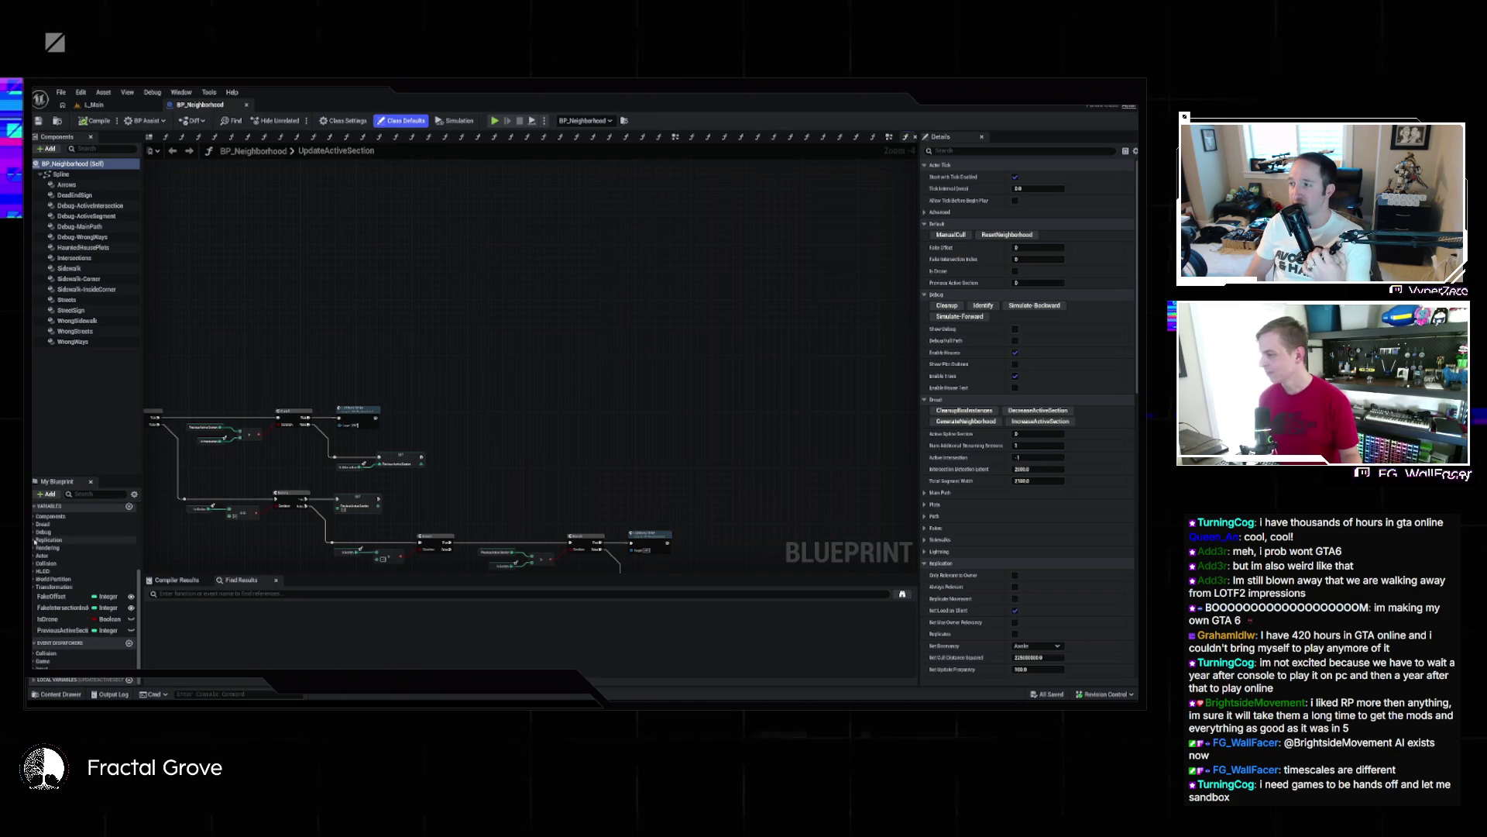
pyautogui.click(102, 524)
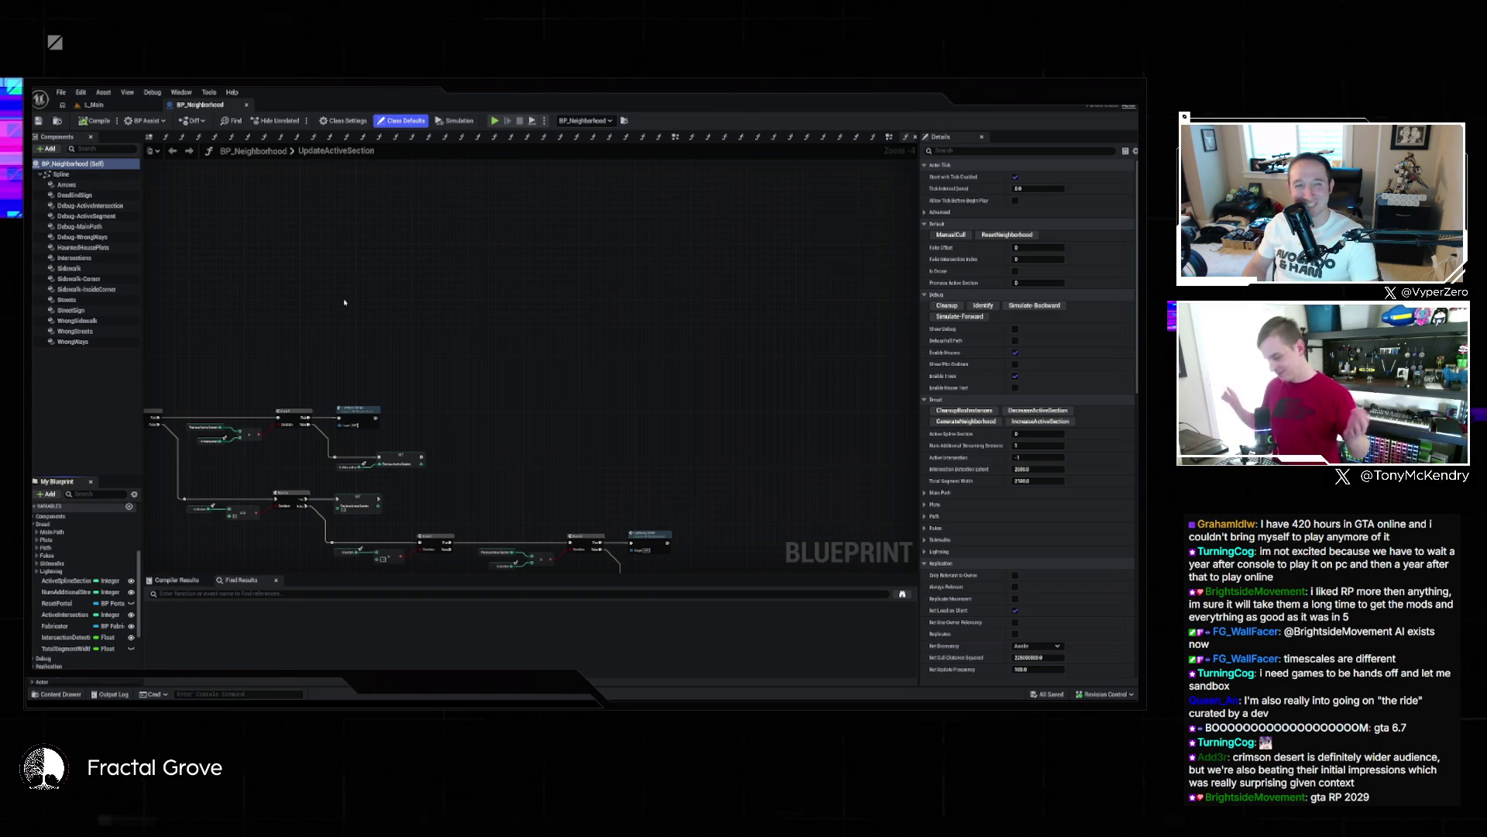
# Zoom the graph out to see the whole UpdateActiveSection node network
pyautogui.scroll(-5, 591, 405)
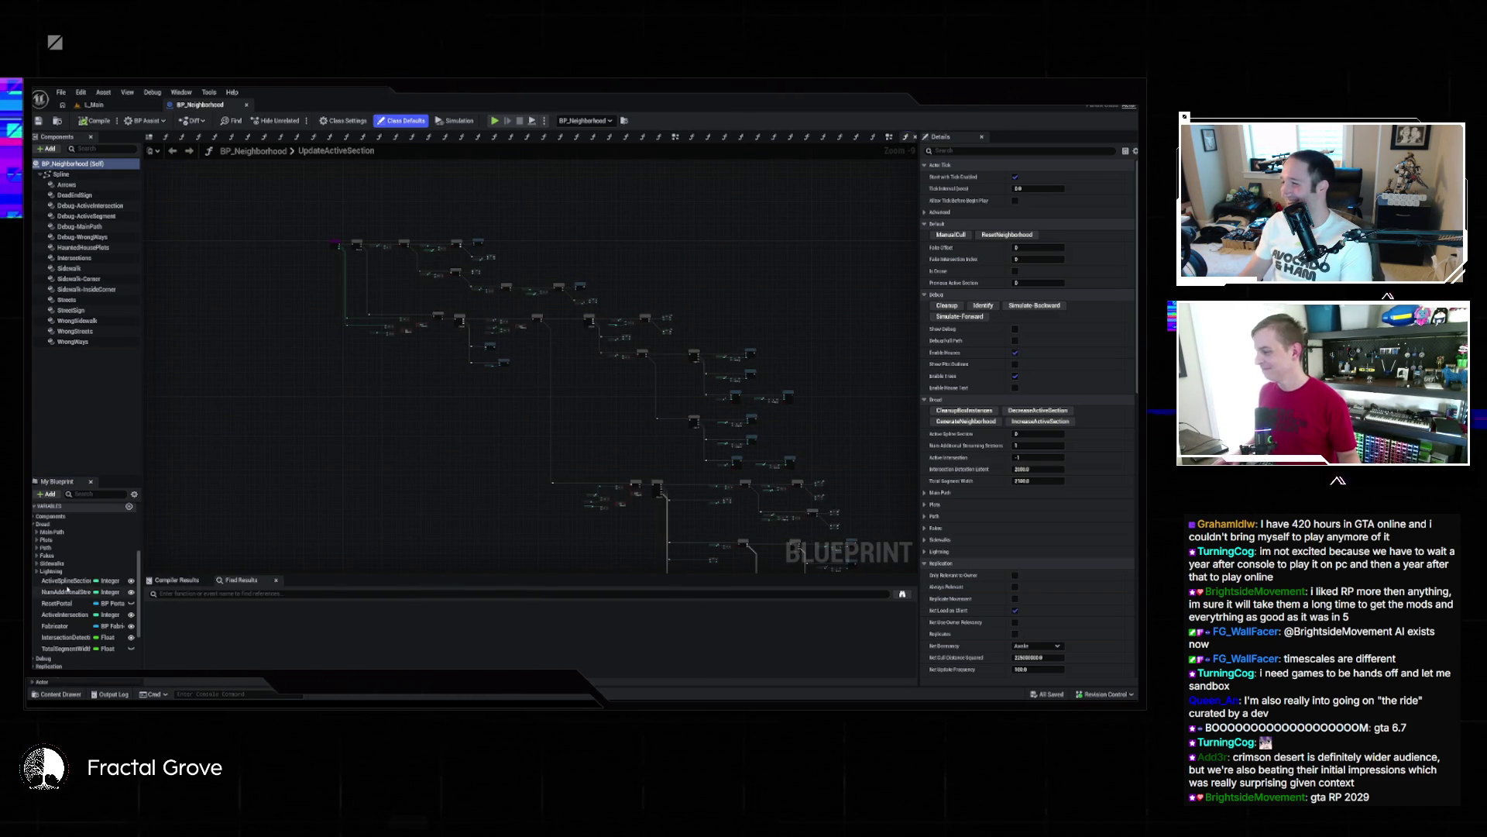
pyautogui.scroll(-5, 77, 650)
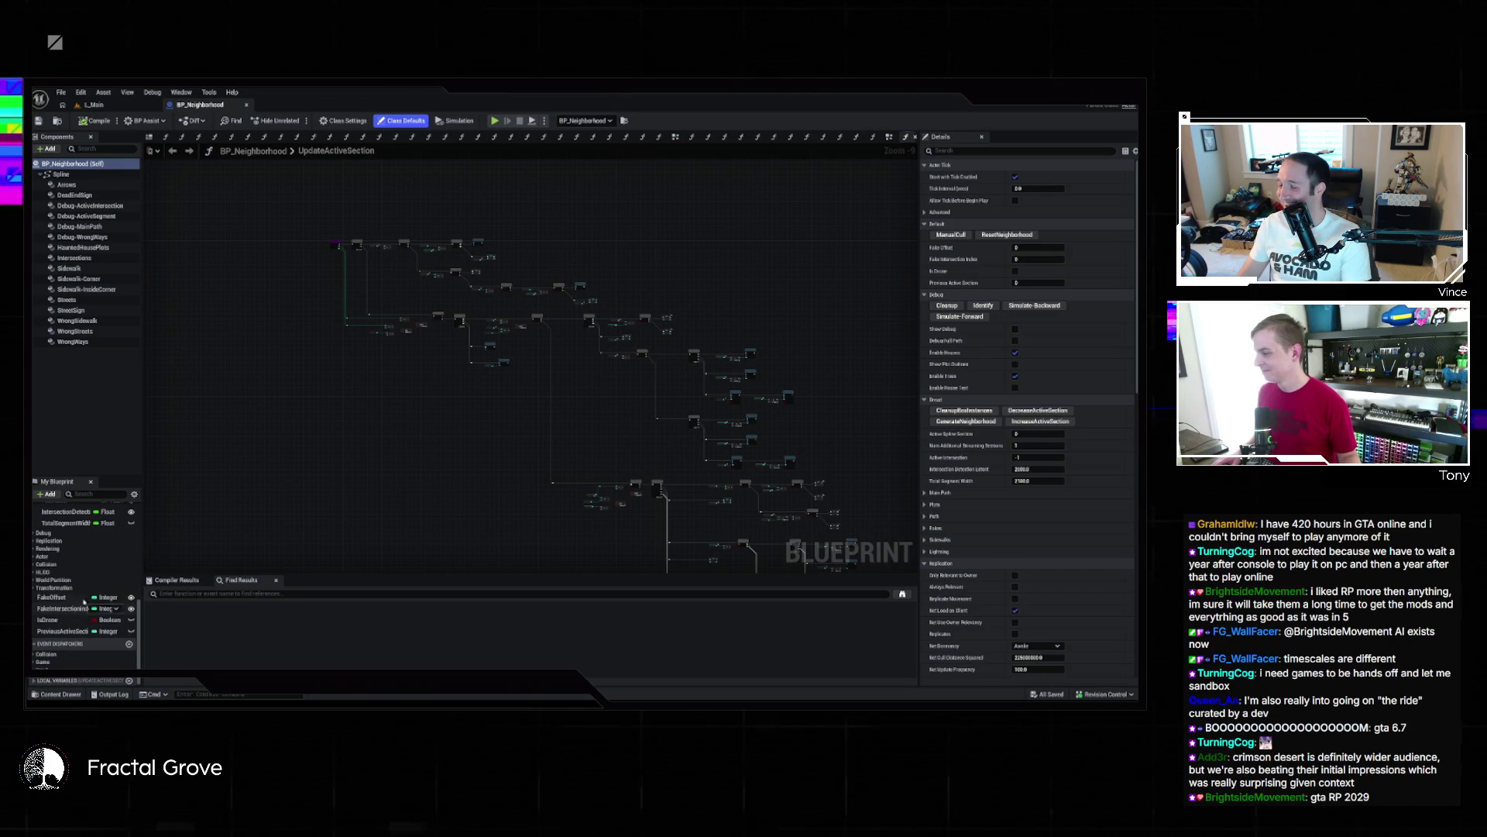
pyautogui.scroll(3, 39, 612)
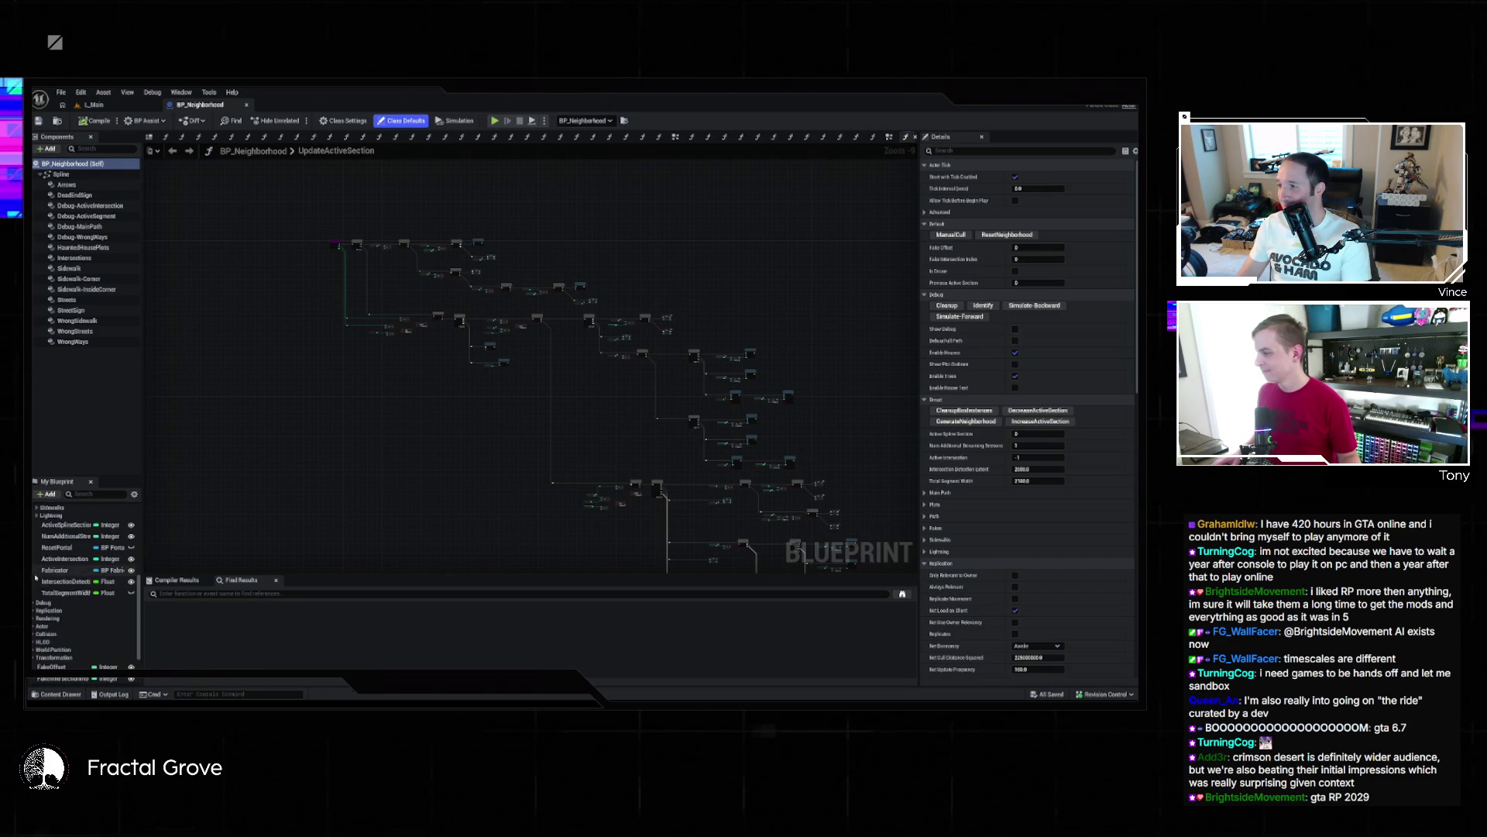
pyautogui.scroll(3, 33, 607)
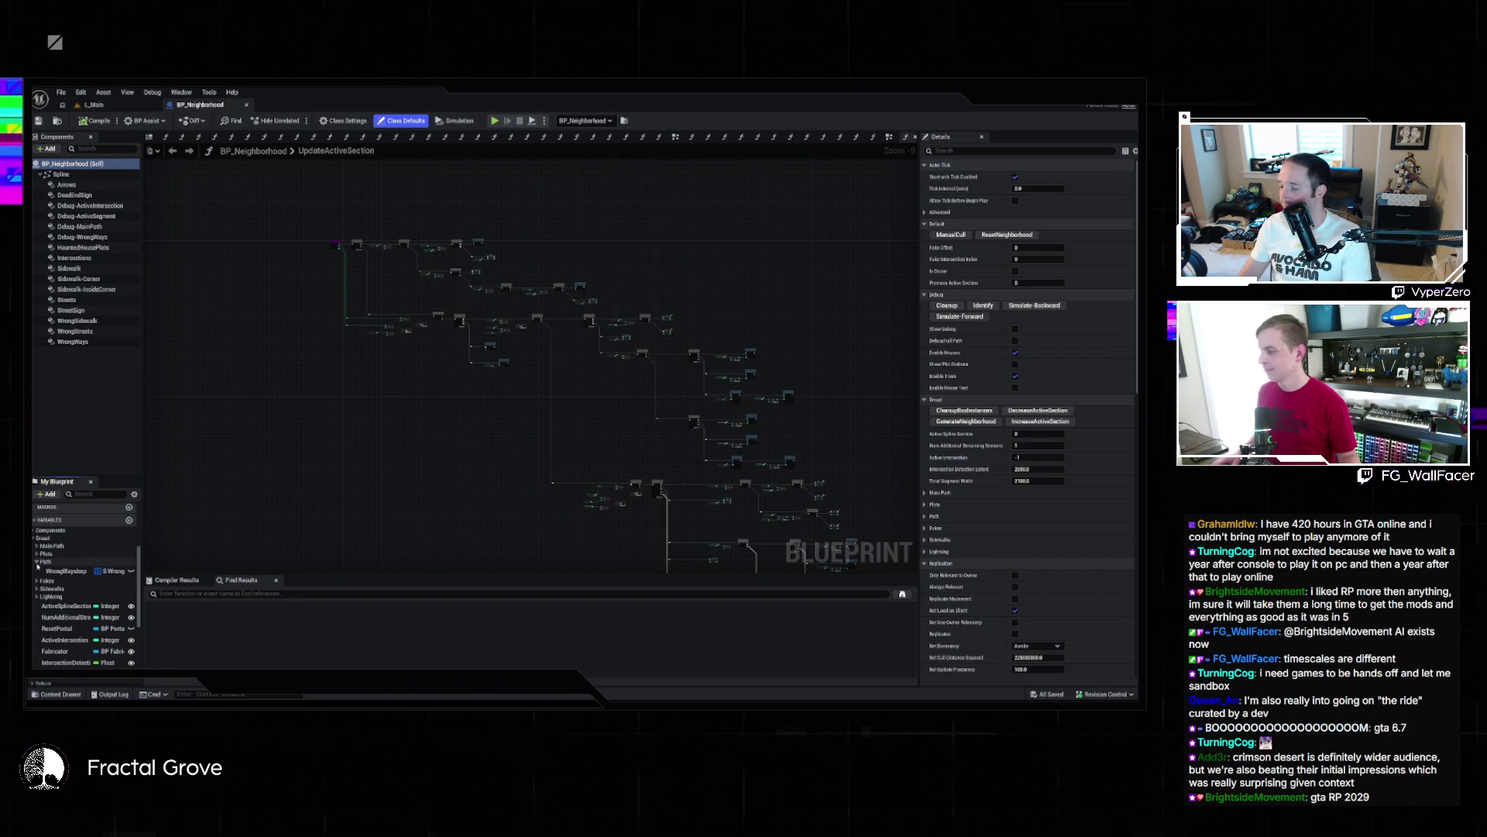
# Expand the Fakes and Sidewalks variable groups, scroll through them, and focus the search box
pyautogui.click(37, 568)
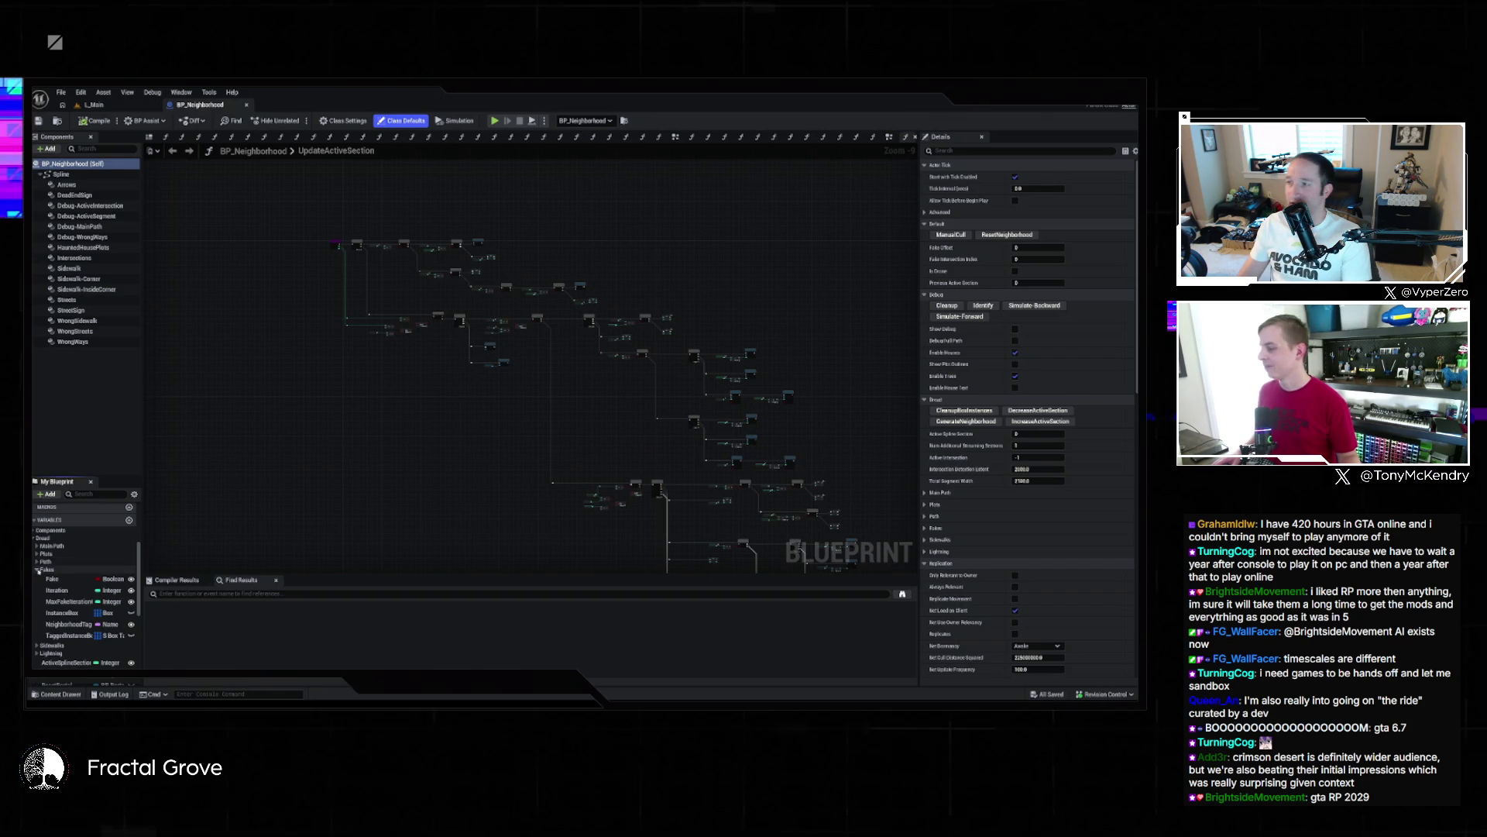
pyautogui.click(37, 569)
pyautogui.click(37, 577)
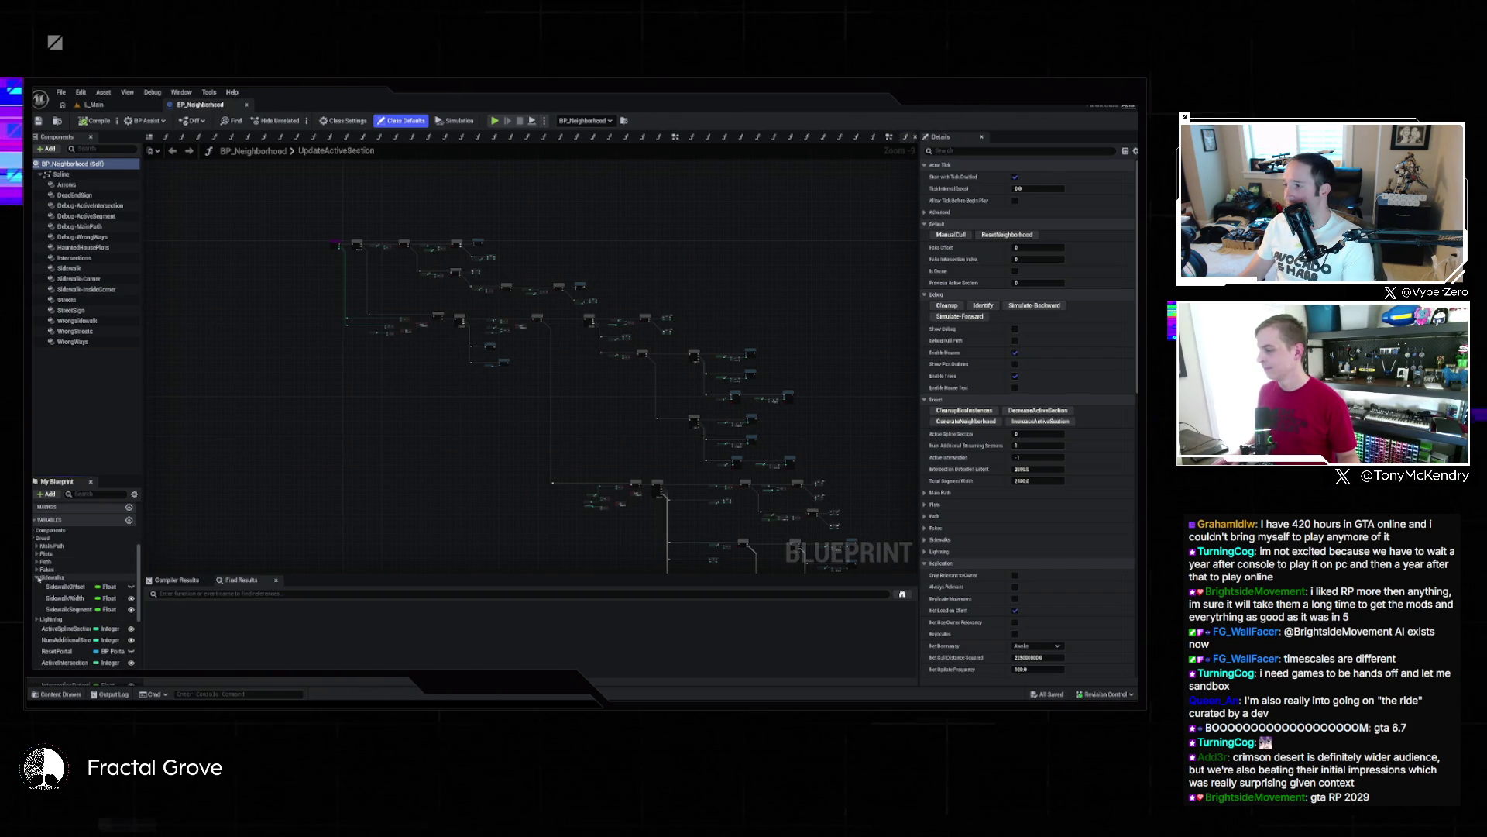
pyautogui.scroll(-4, 37, 577)
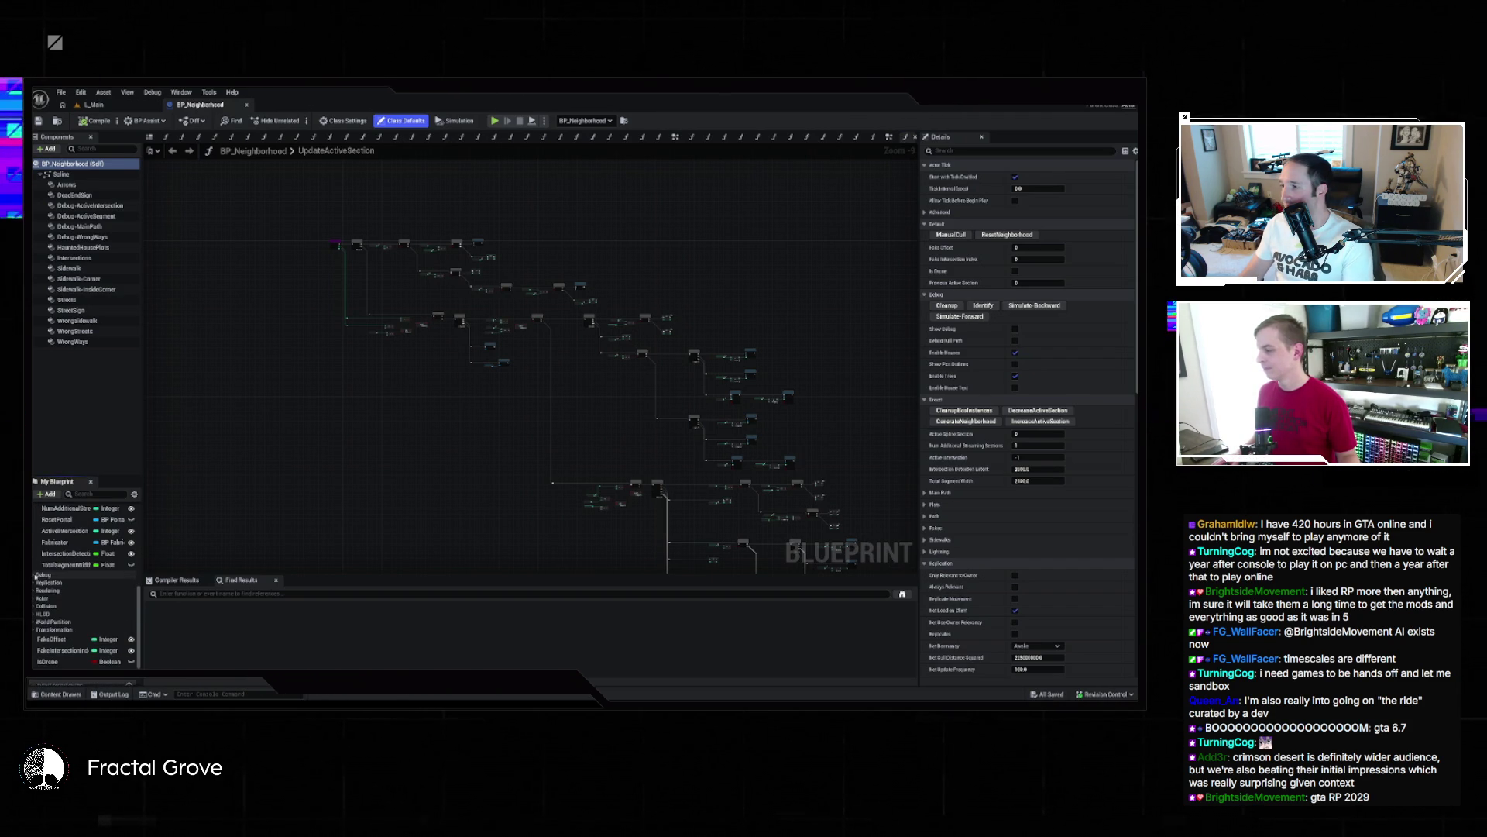
pyautogui.scroll(-2, 32, 616)
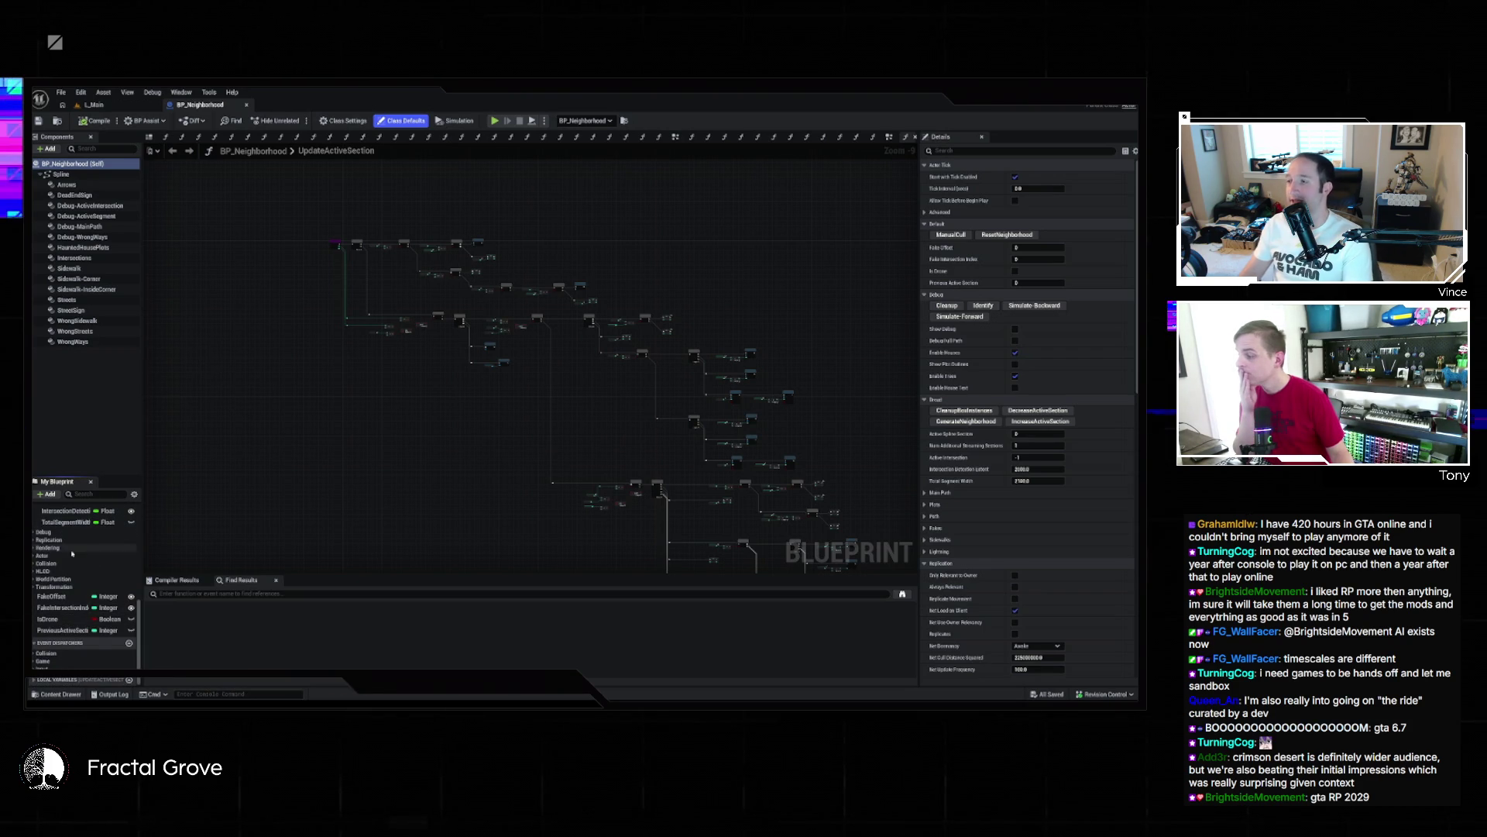
pyautogui.scroll(3, 44, 609)
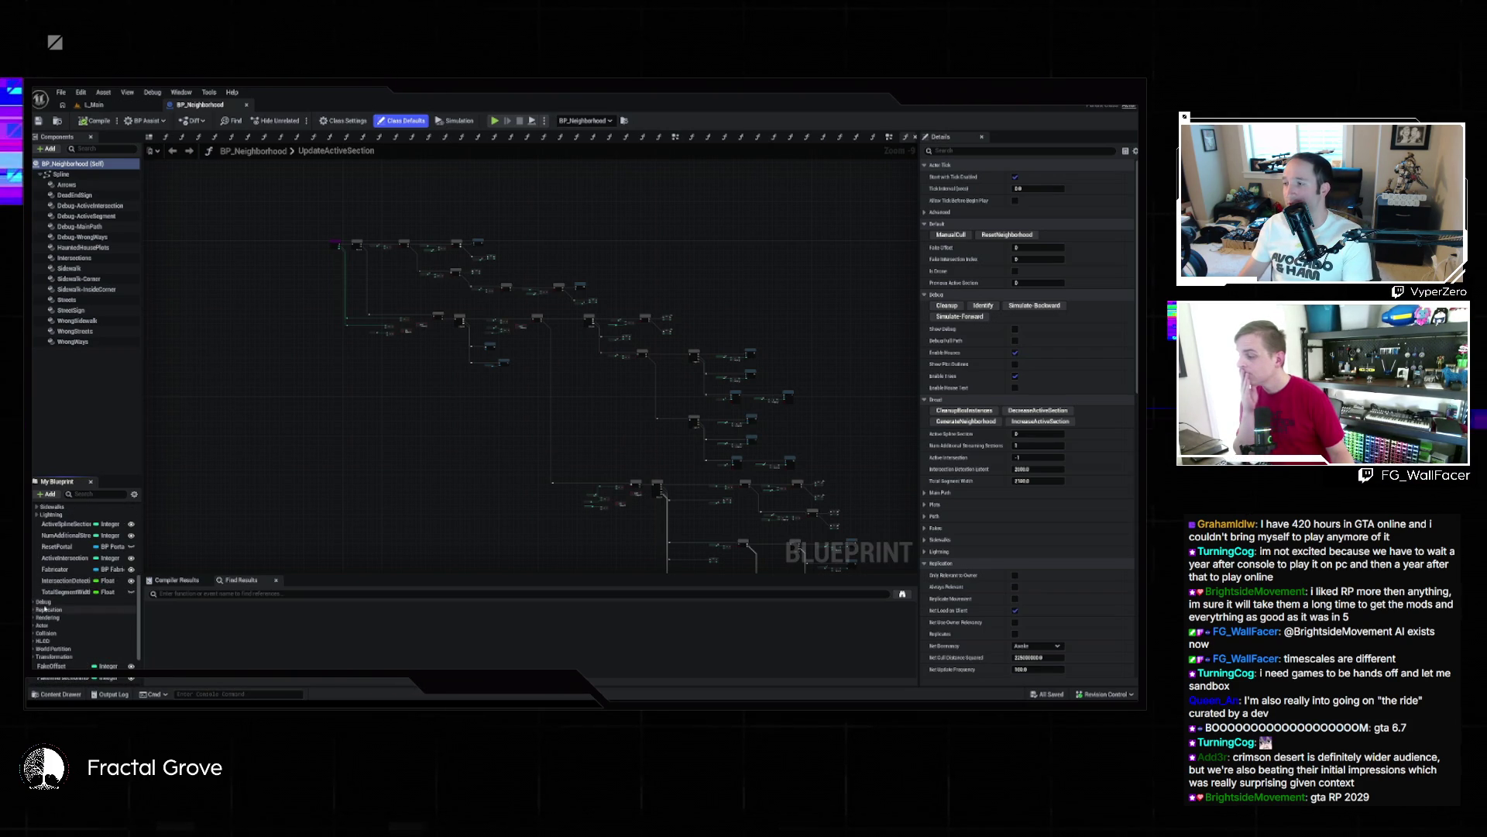
pyautogui.scroll(3, 45, 609)
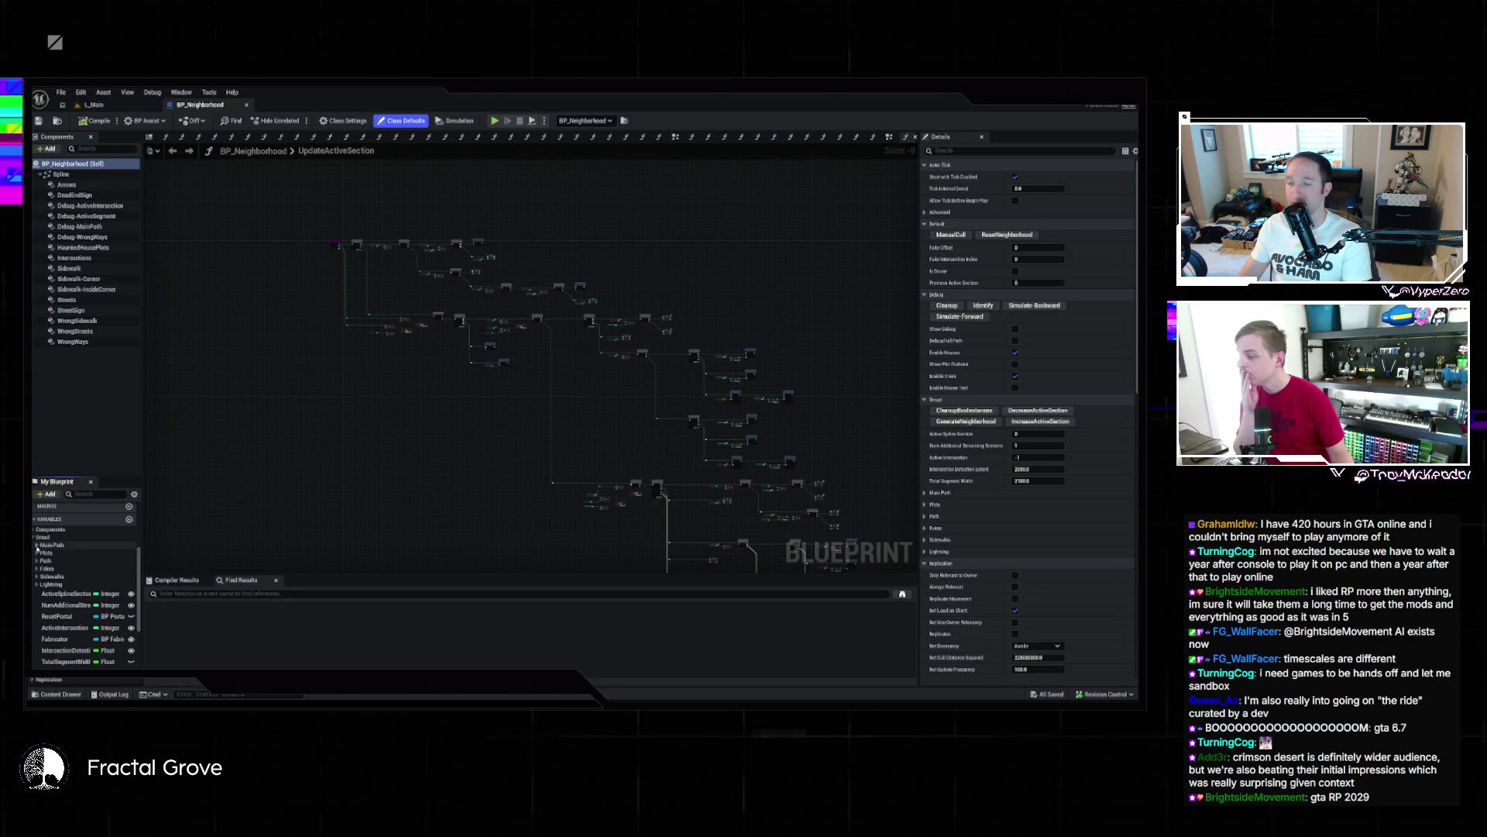
pyautogui.click(87, 493)
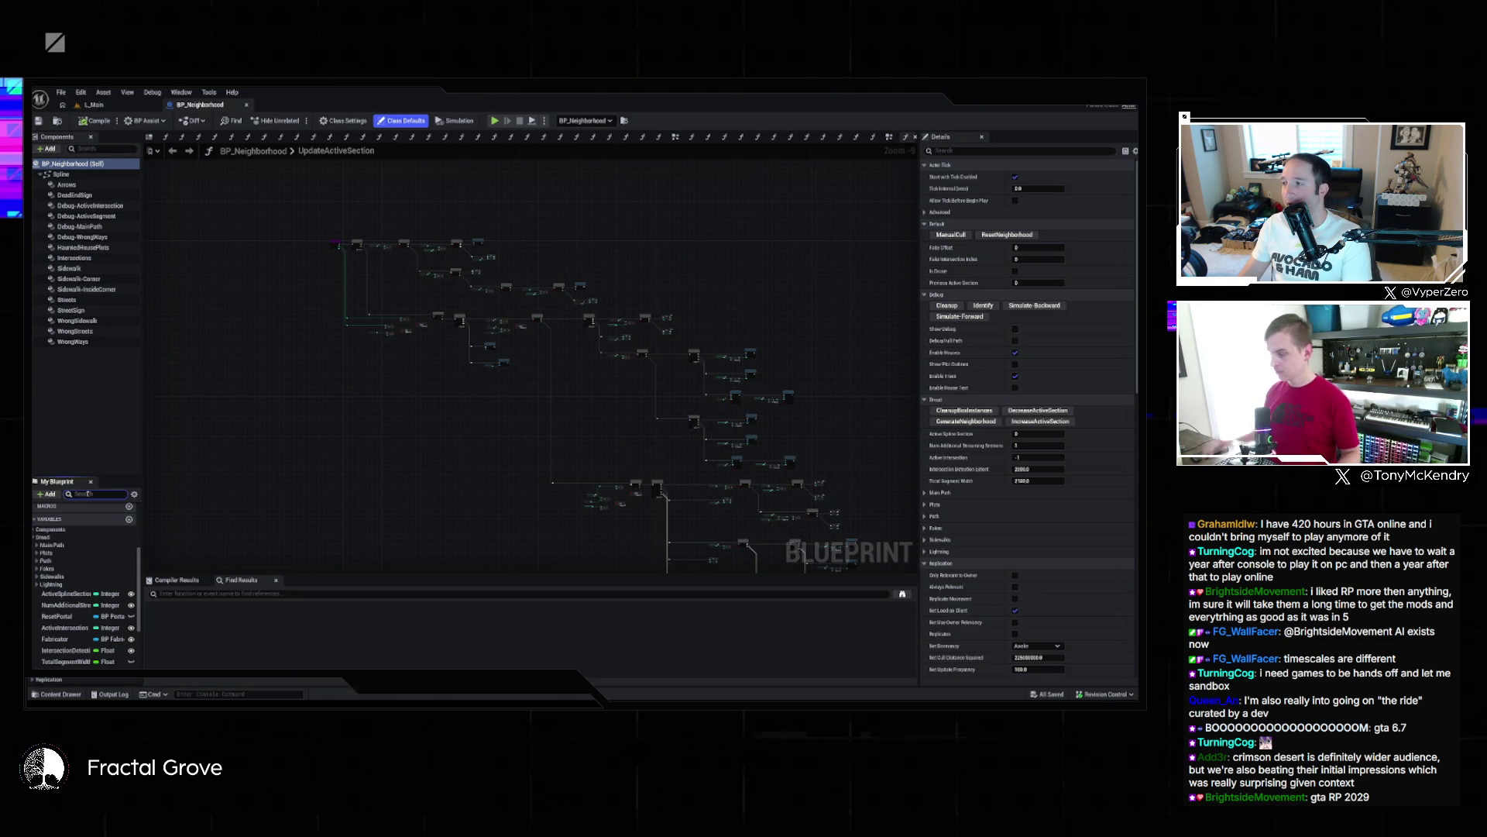
# Search 'ha' and open the SpawnFinalHauntedHouse function graph
pyautogui.write('ha')
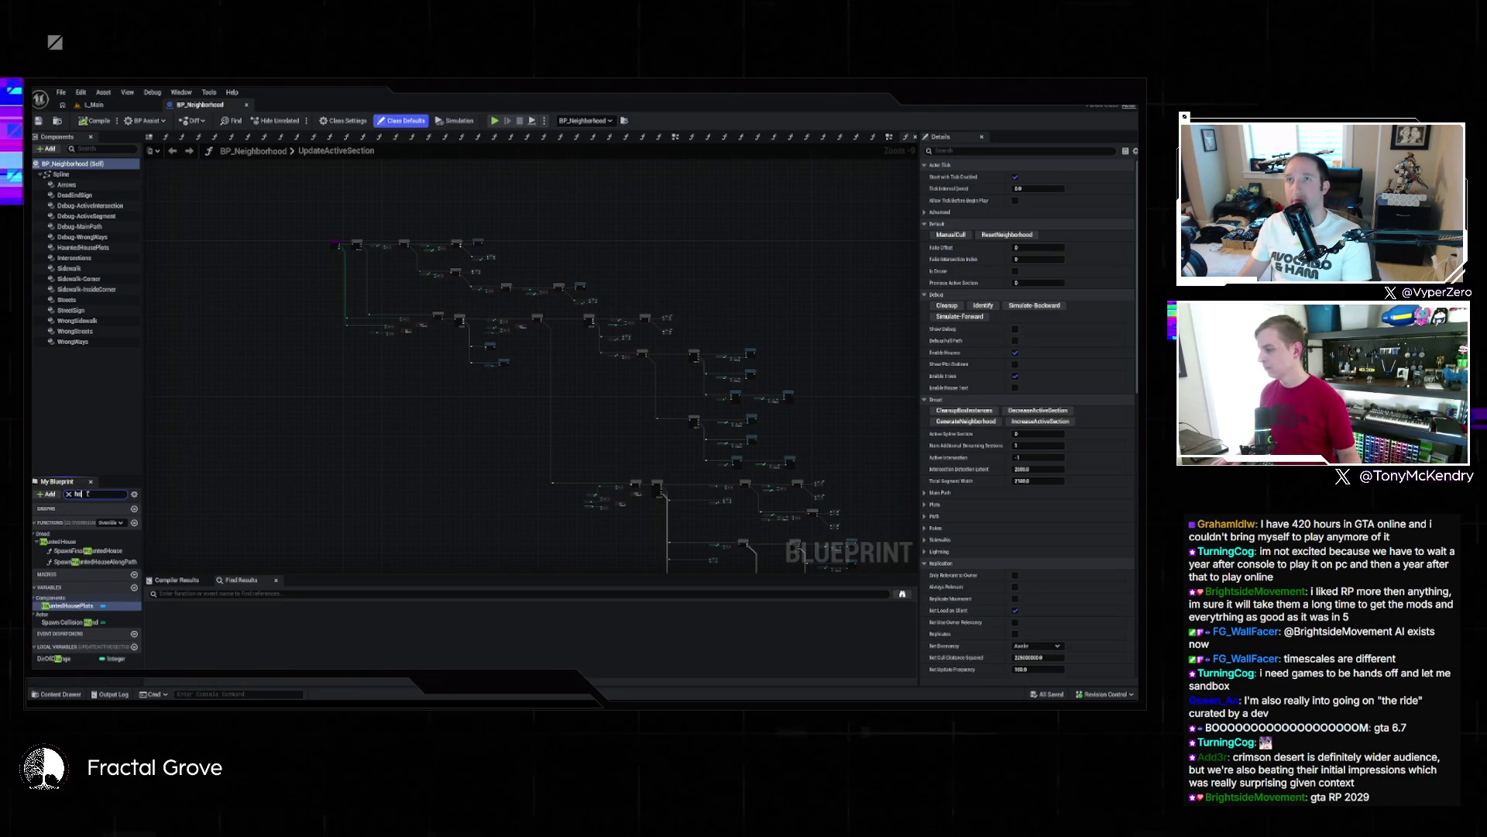
pyautogui.doubleClick(87, 550)
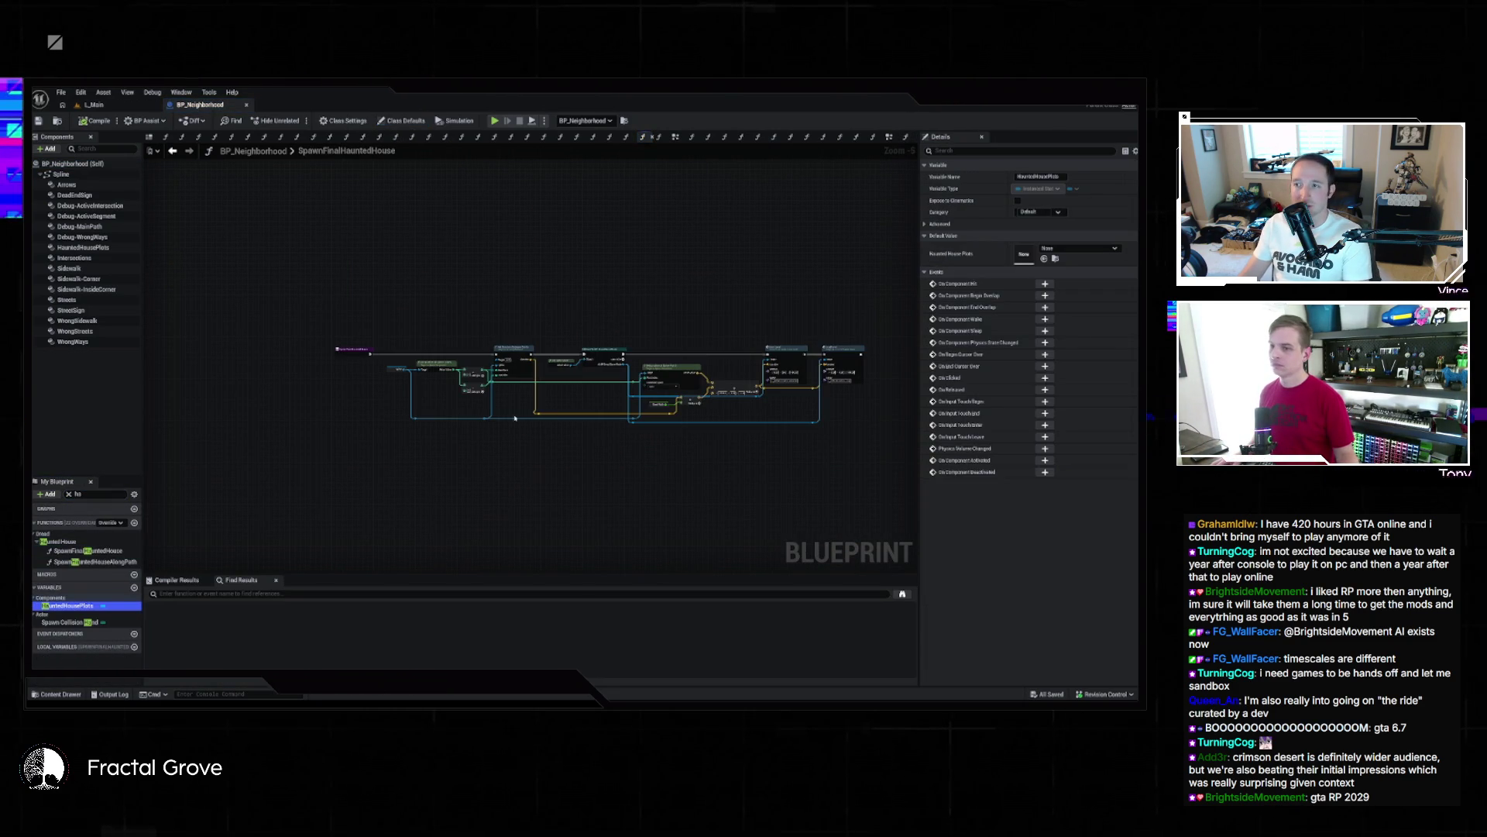
pyautogui.scroll(4, 578, 383)
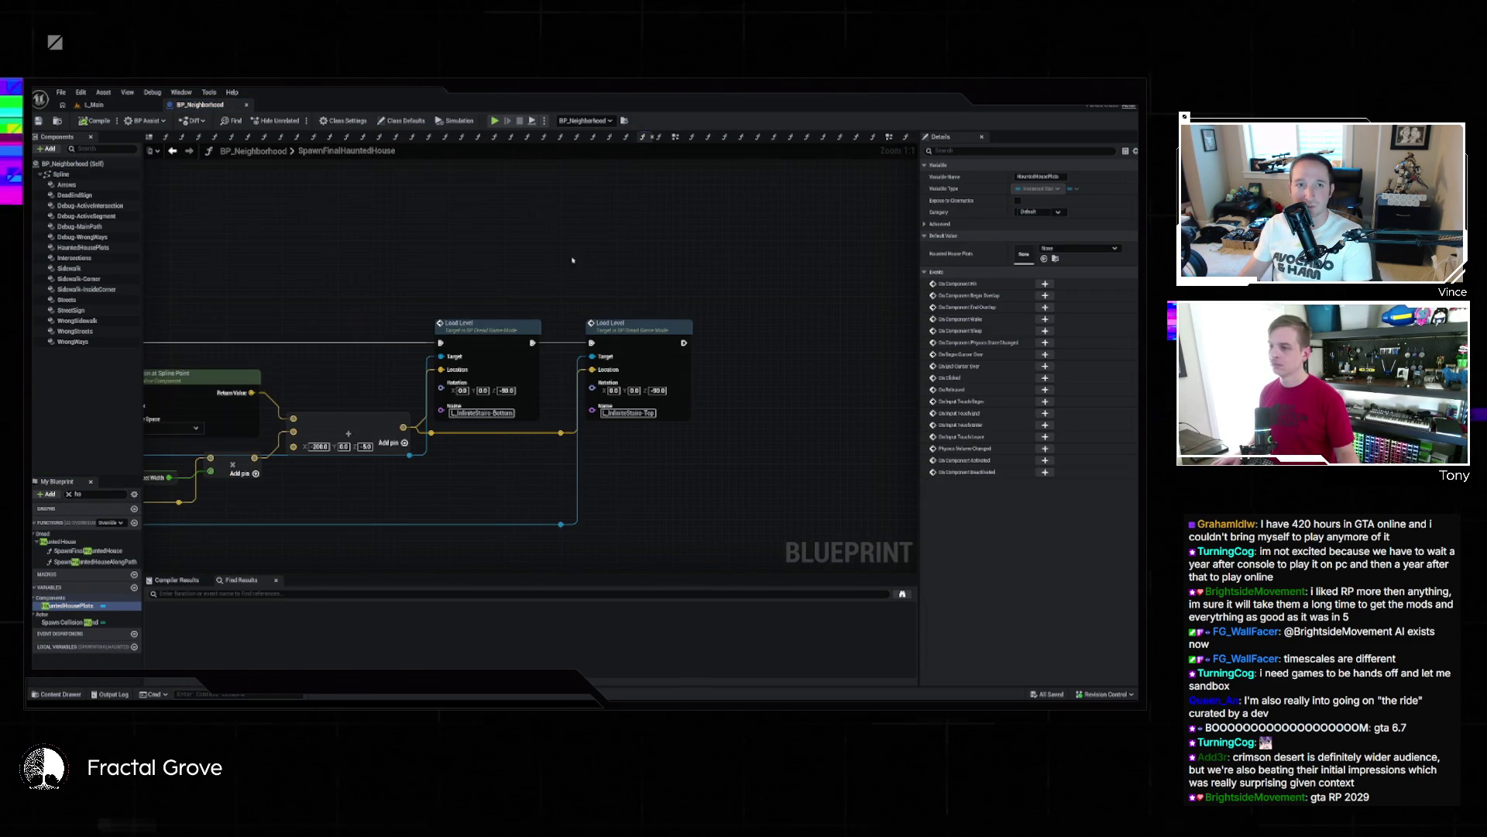
pyautogui.moveTo(487, 318); pyautogui.dragTo(615, 252)
# Set the first Load Level's Z rotation to -90, edit the Add node's Z offset, and save
pyautogui.click(671, 317)
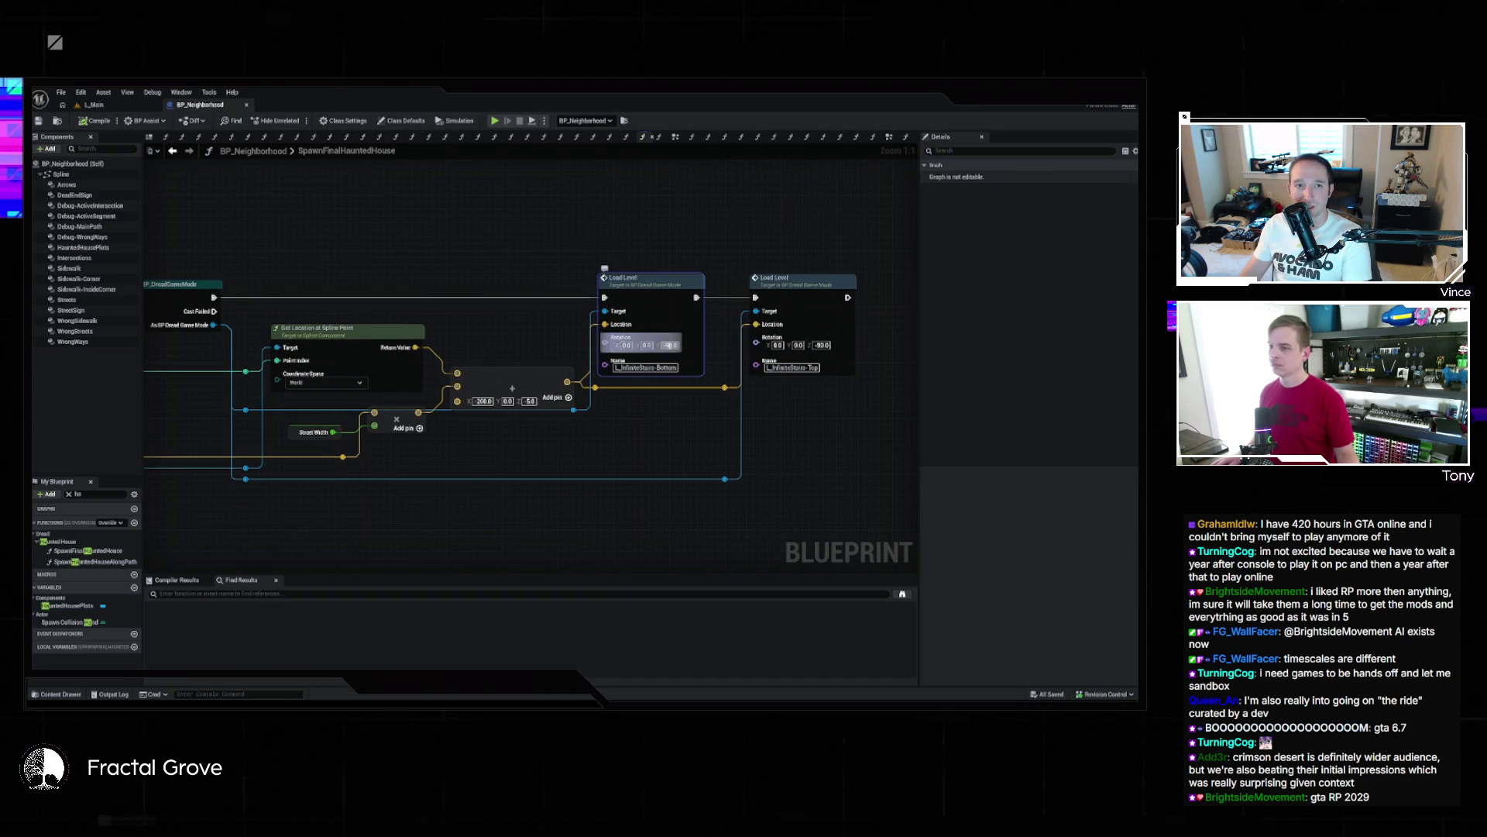
pyautogui.write('-90')
pyautogui.press('Return')
pyautogui.click(562, 375)
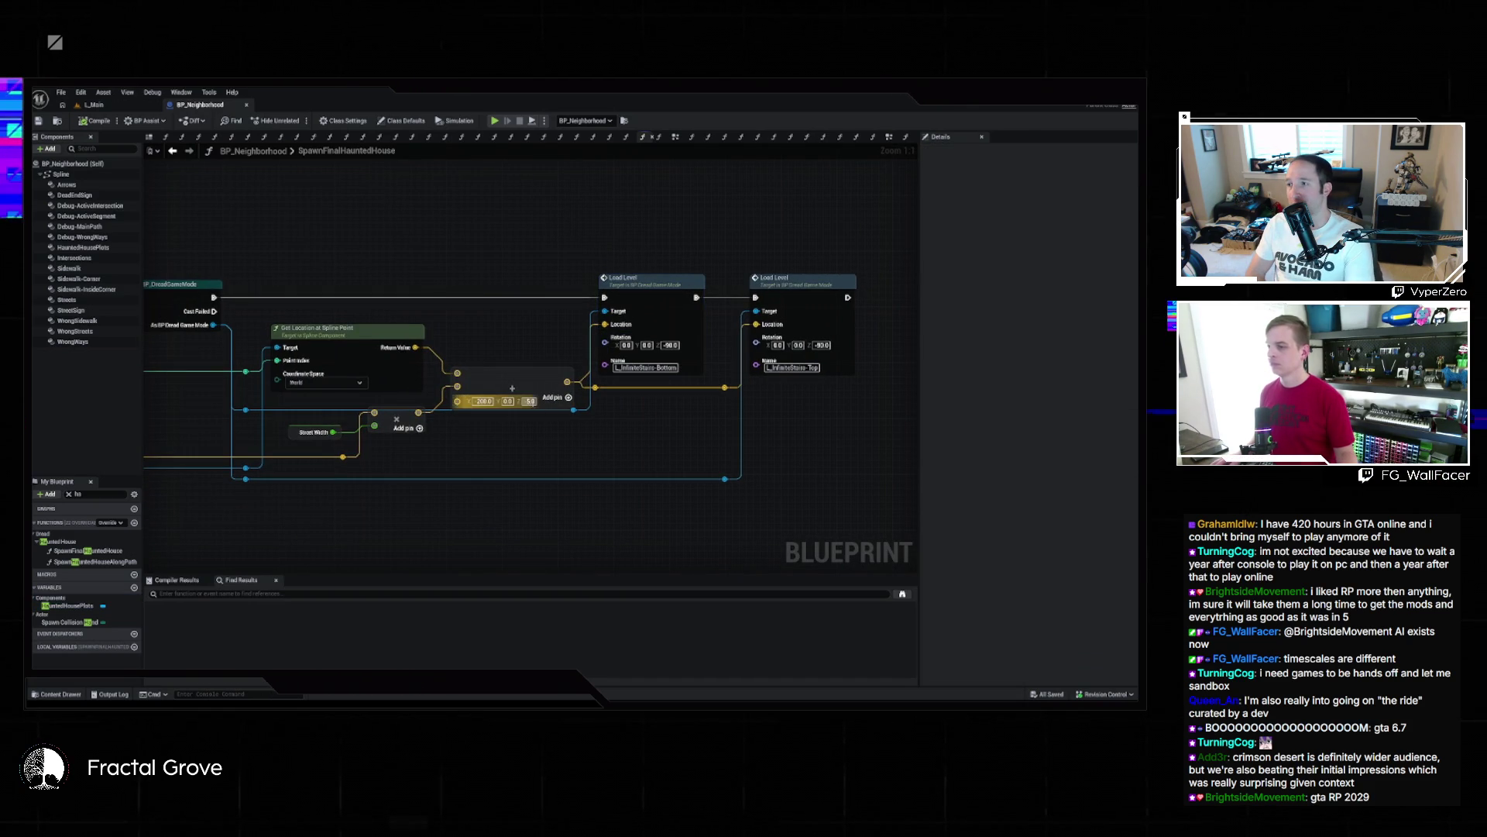
pyautogui.write('10')
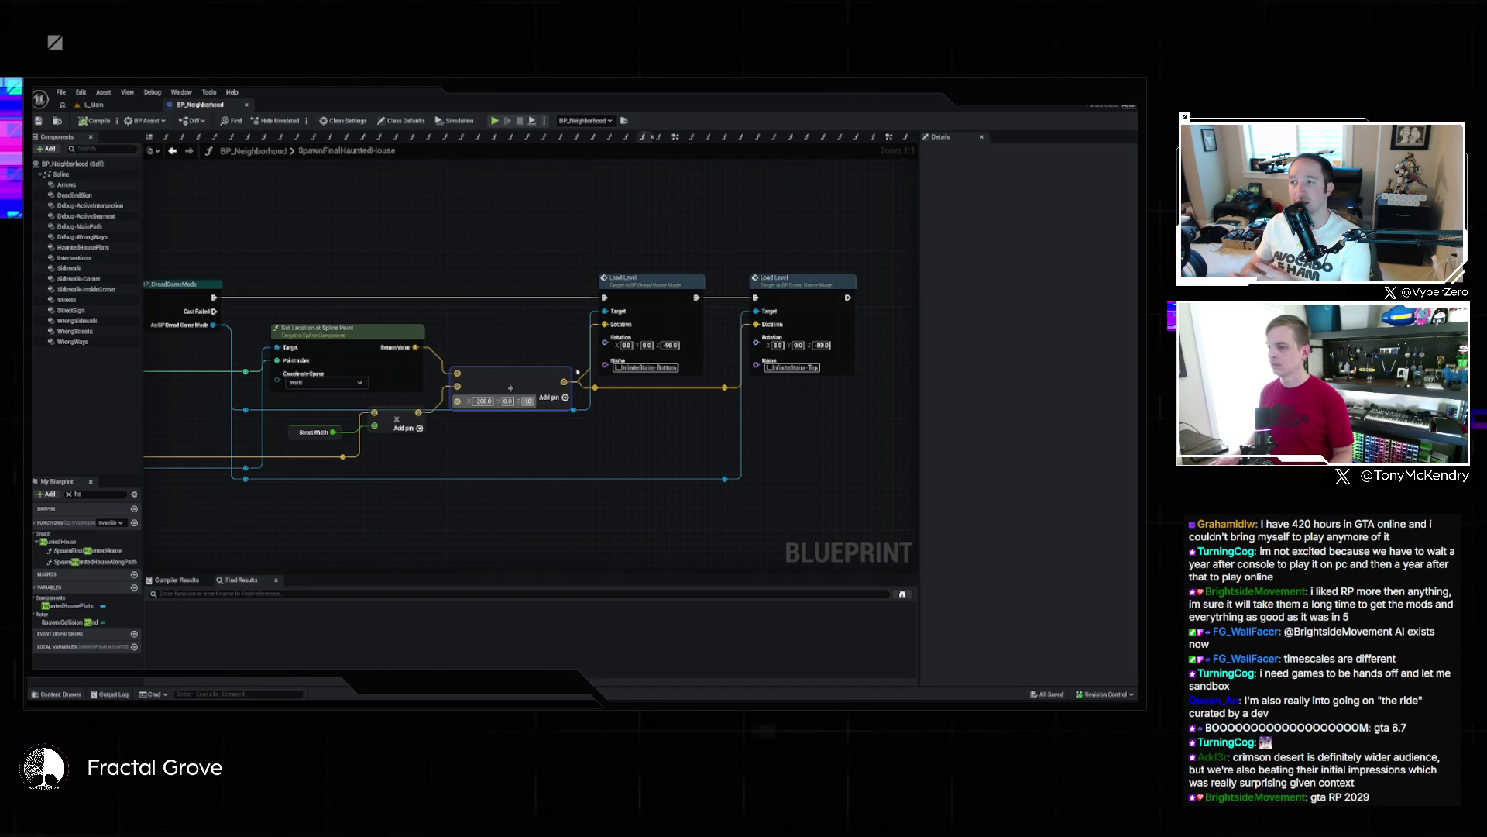
pyautogui.press('BackSpace')
pyautogui.click(70, 605)
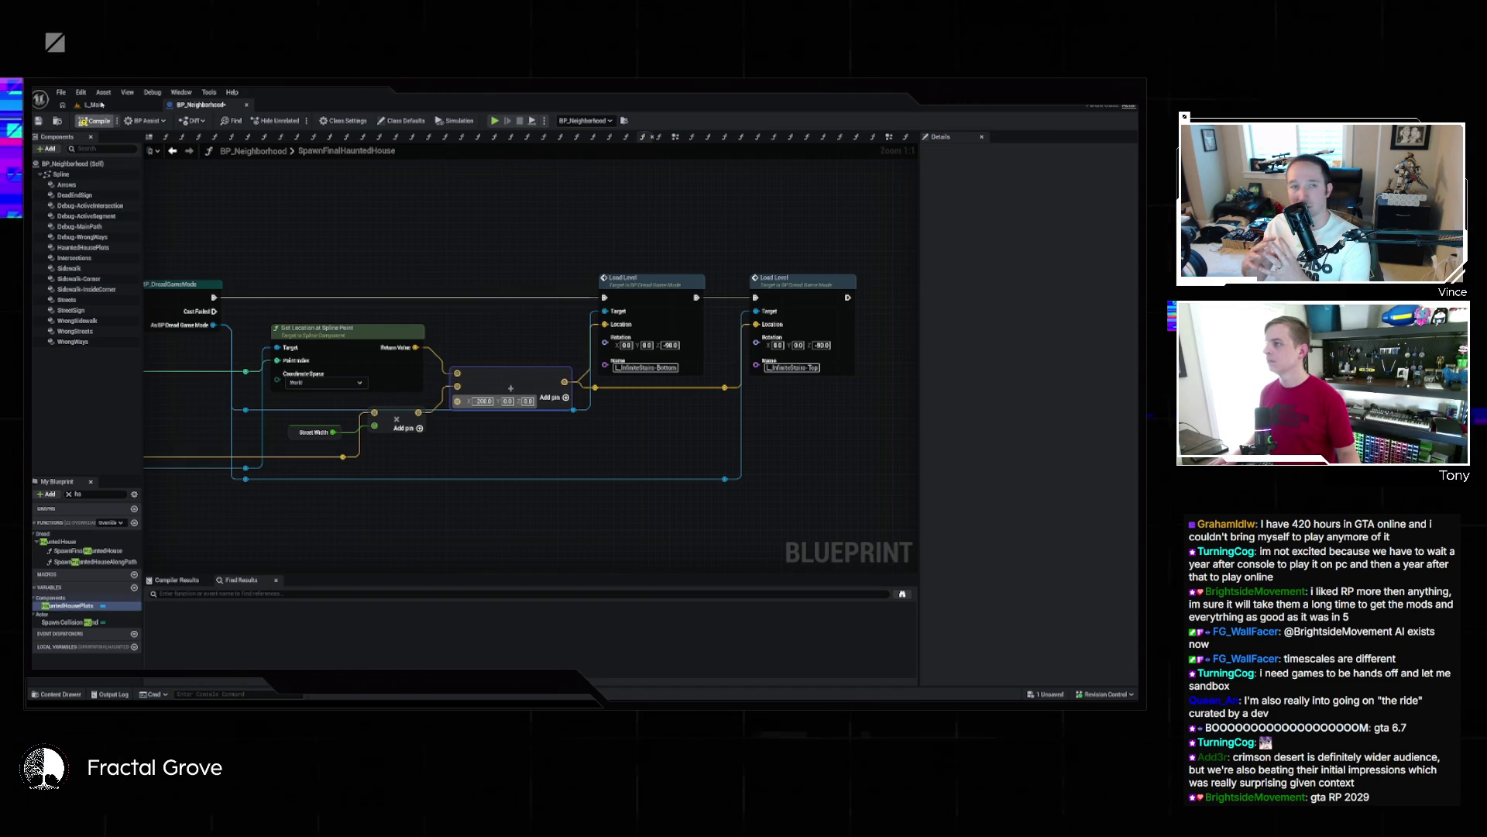
pyautogui.hotkey('ctrl', 's')
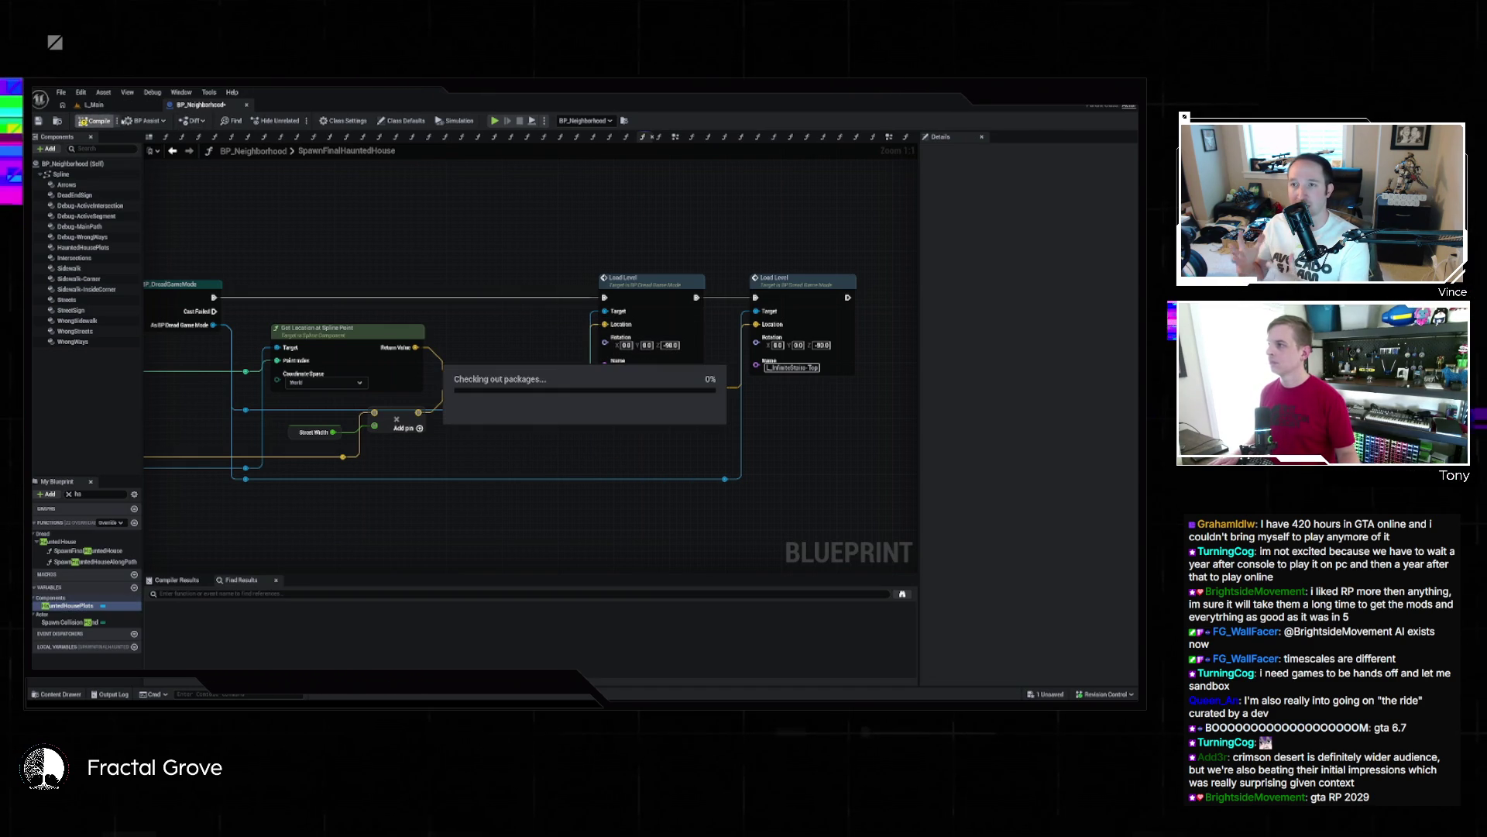
# Switch to L_Main and play in editor despite the Blueprint compilation errors
pyautogui.click(108, 106)
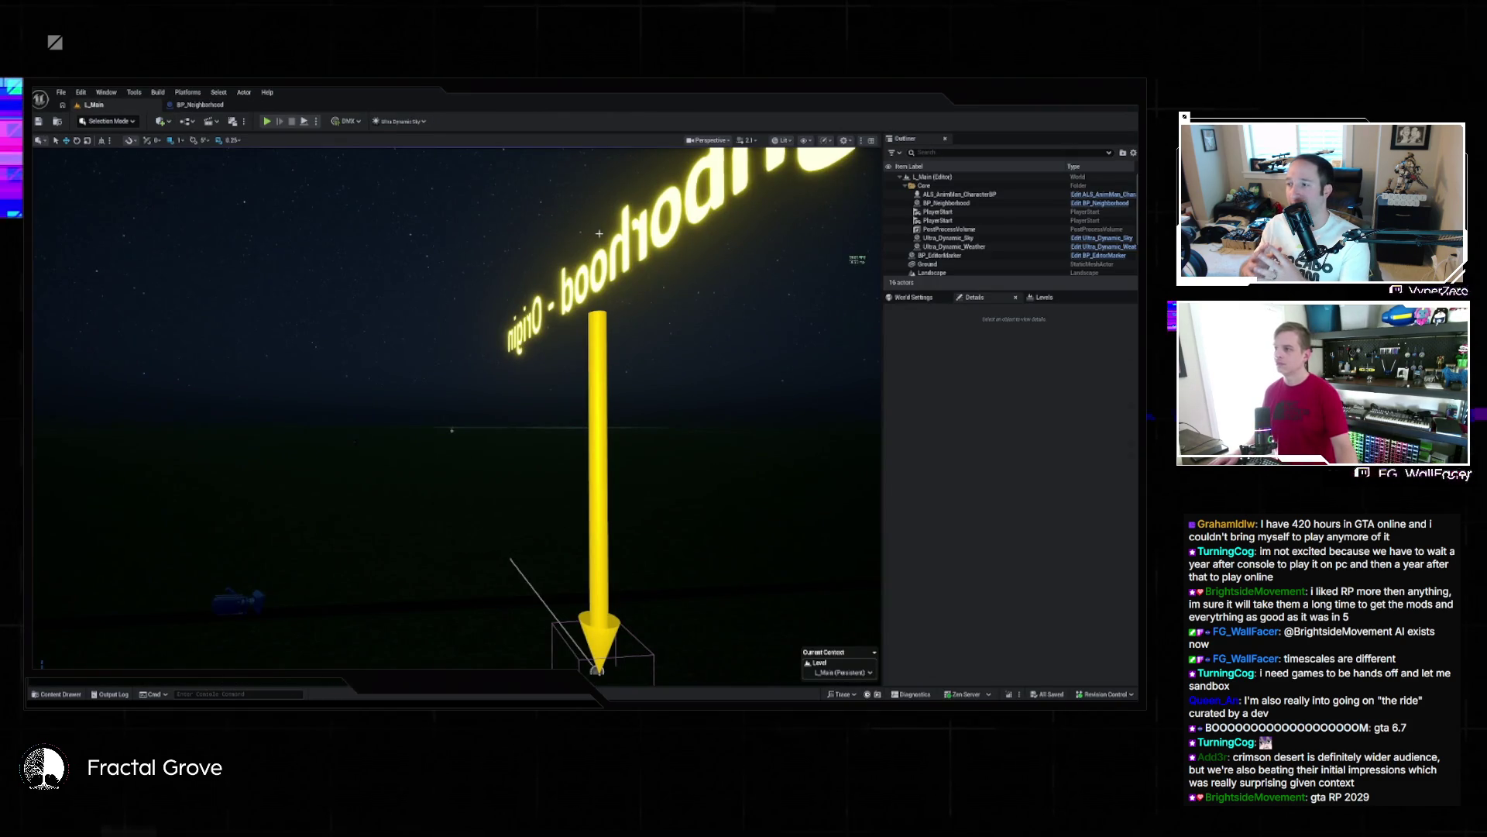
pyautogui.click(267, 122)
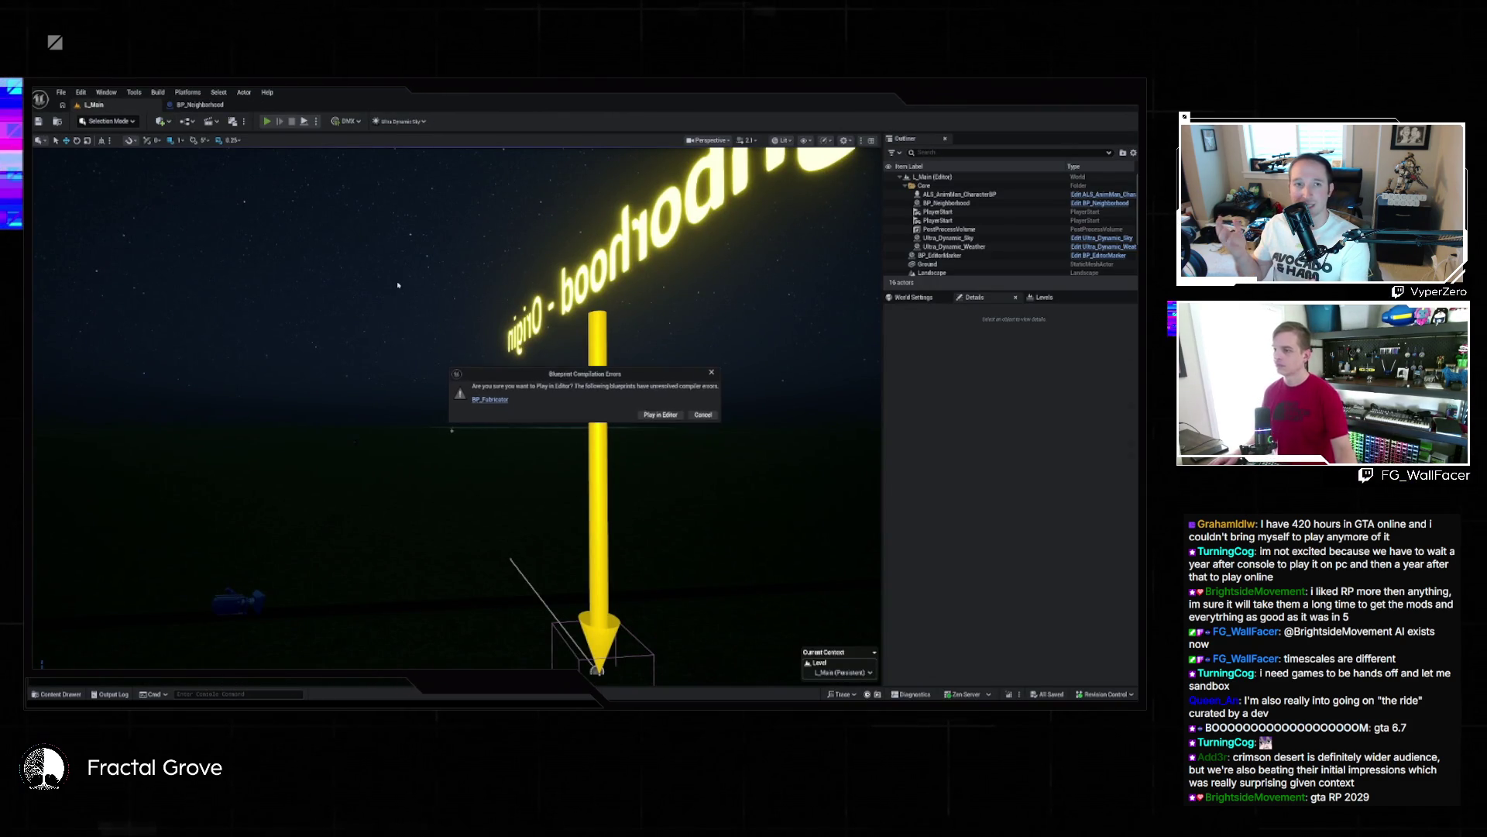
pyautogui.click(680, 416)
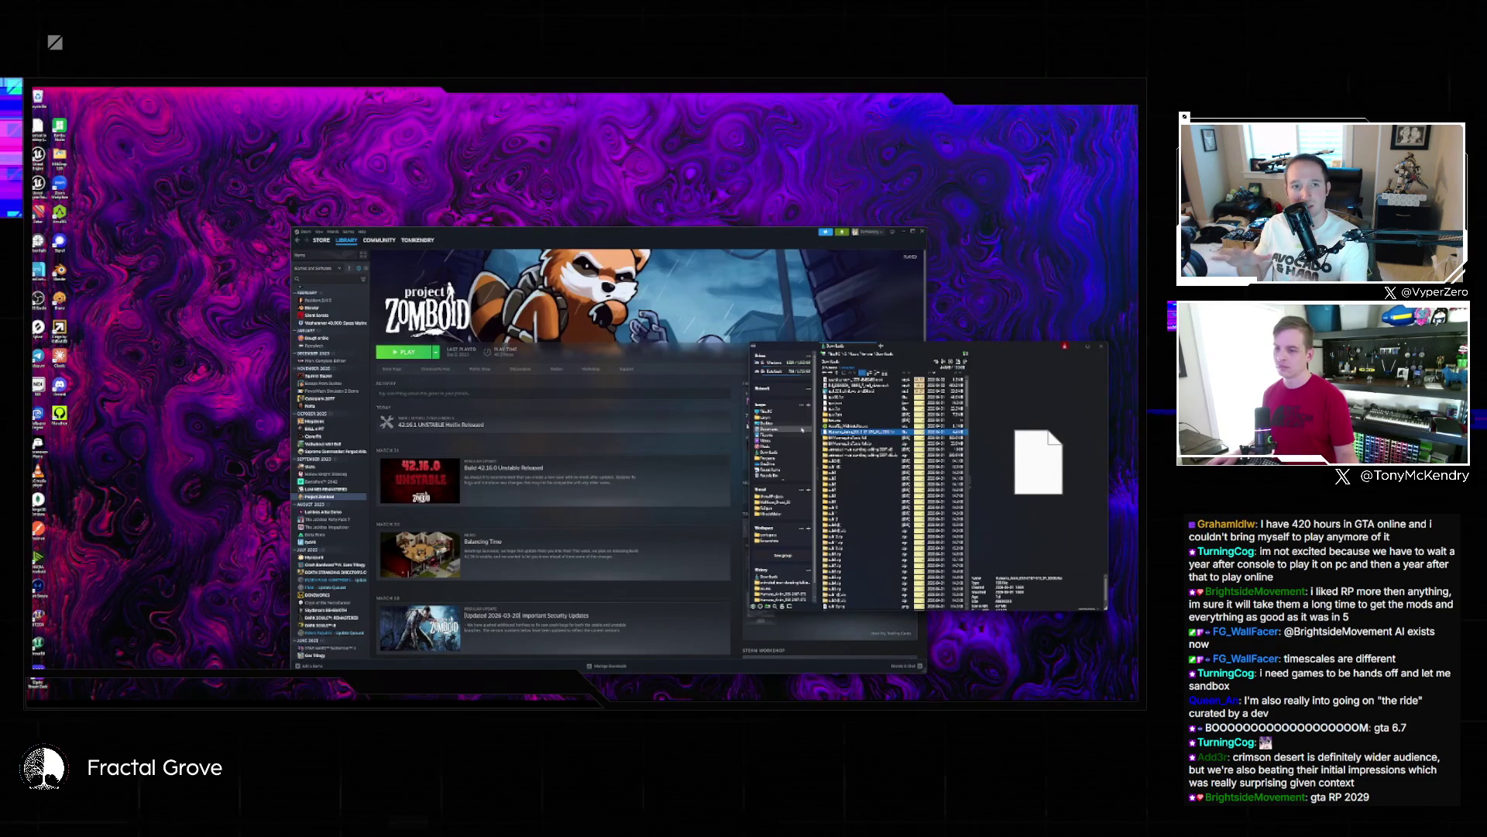
# Open the Unreal project folder in Downloads and launch its .sln in Visual Studio 2026
pyautogui.click(775, 502)
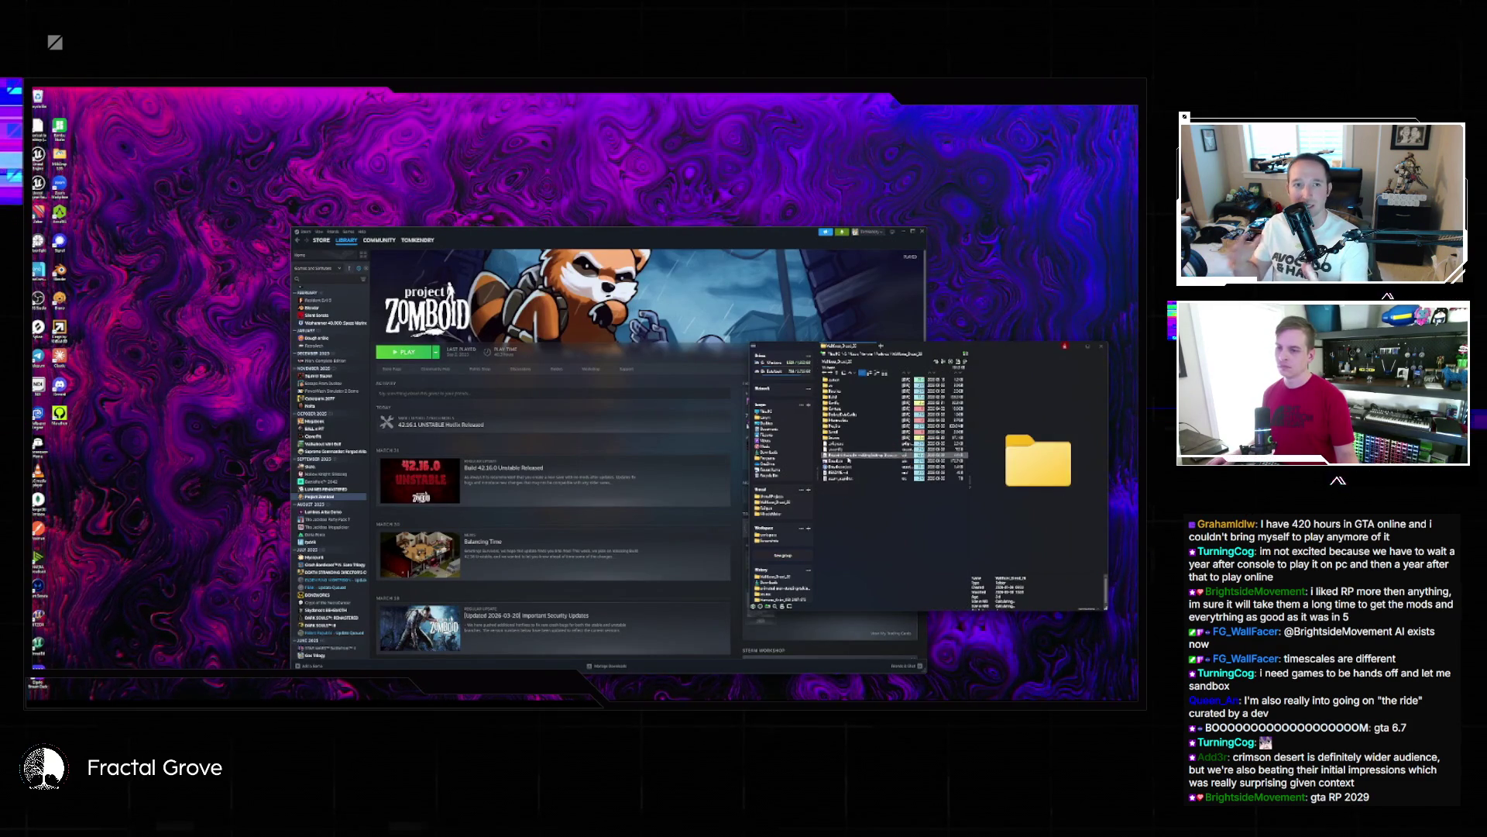
pyautogui.doubleClick(837, 462)
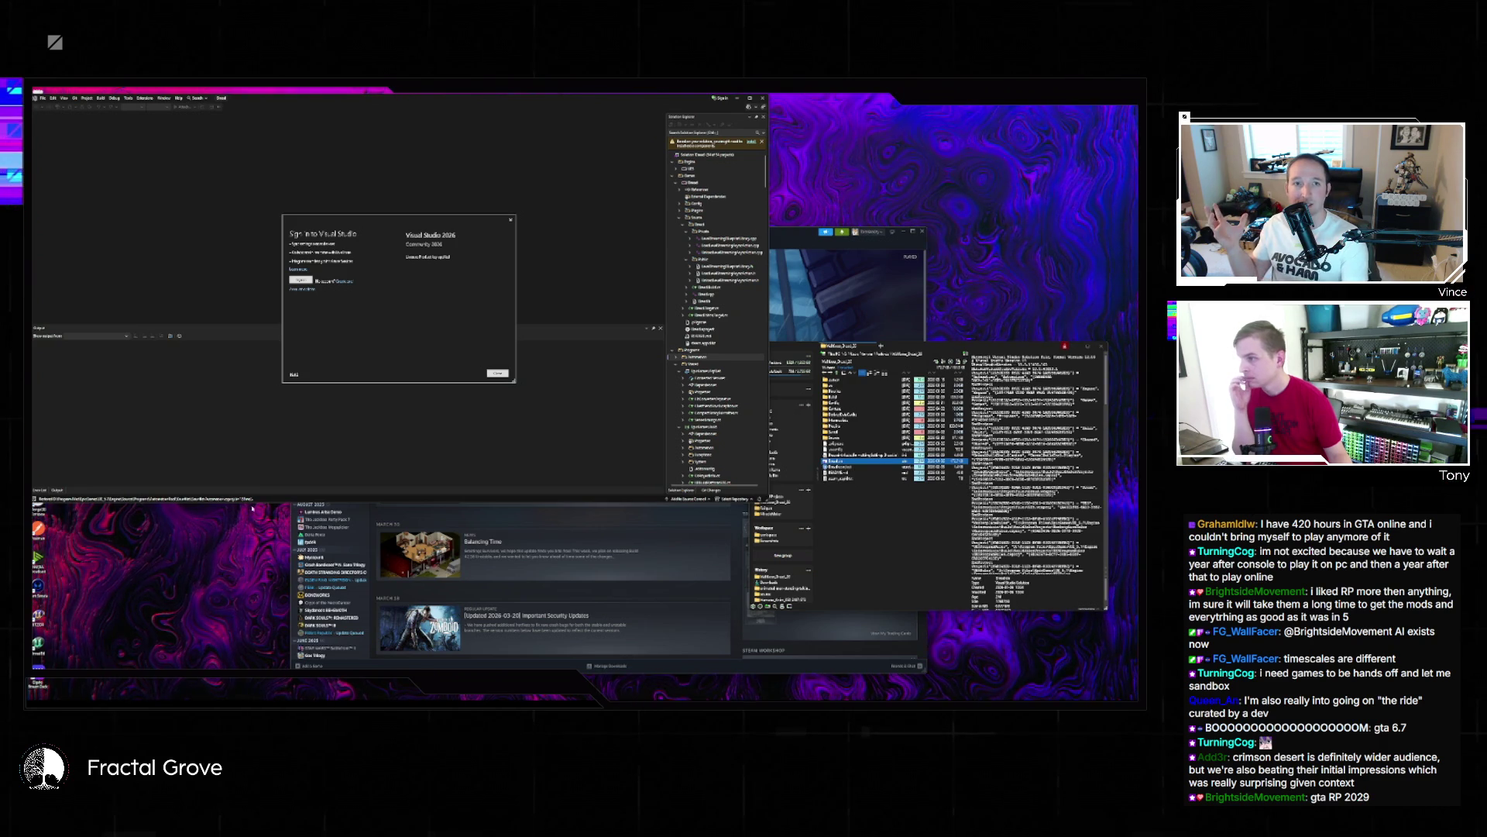
# Close the 'Sign in to Visual Studio' dialog
pyautogui.click(498, 374)
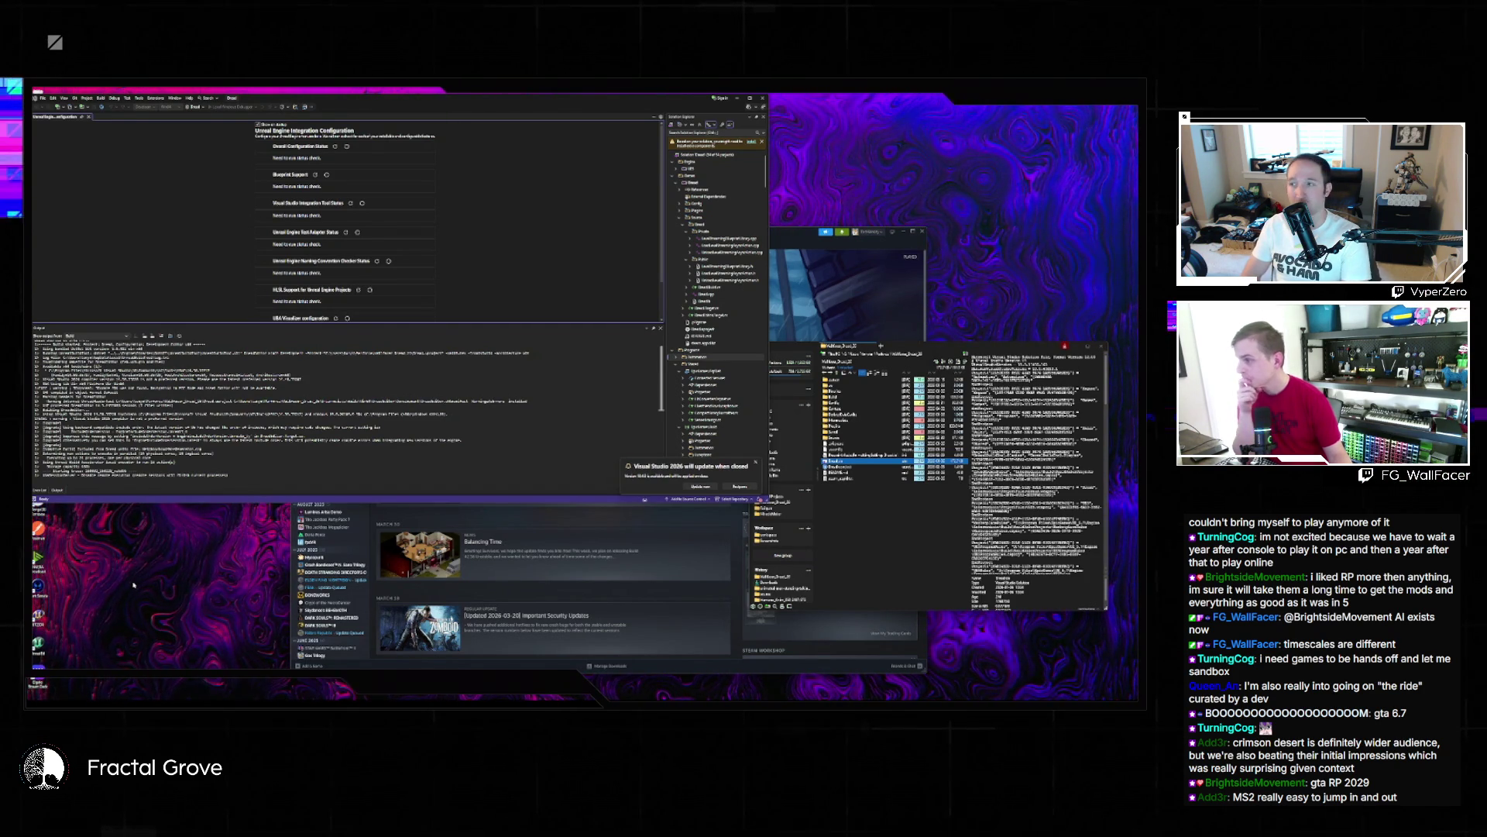
# Bring the Steam library window to the front
pyautogui.click(792, 671)
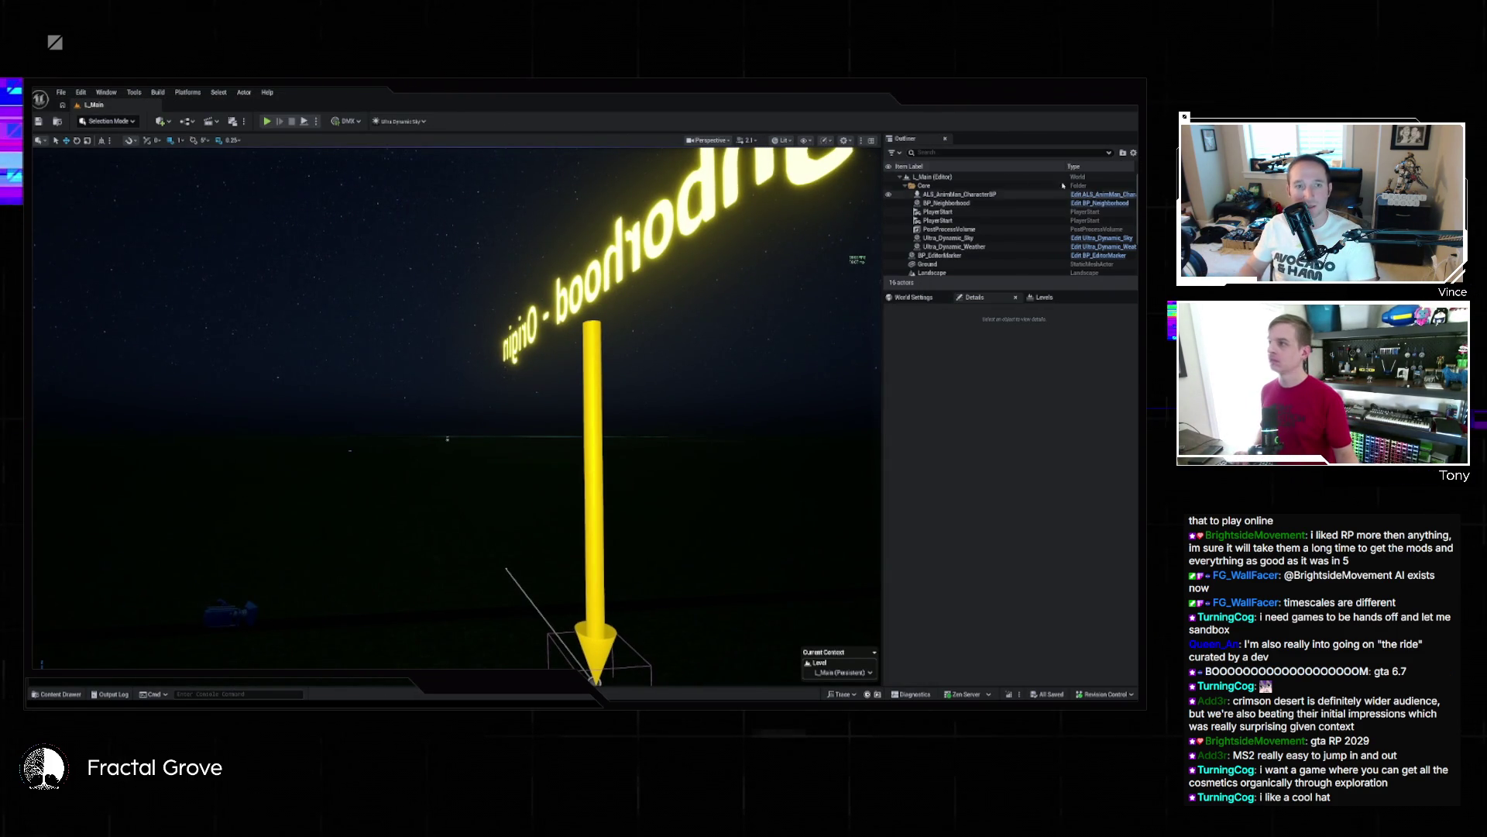
# Play the level, start a New Game from the Dread menu, explore the town, then stop with Esc
pyautogui.click(267, 122)
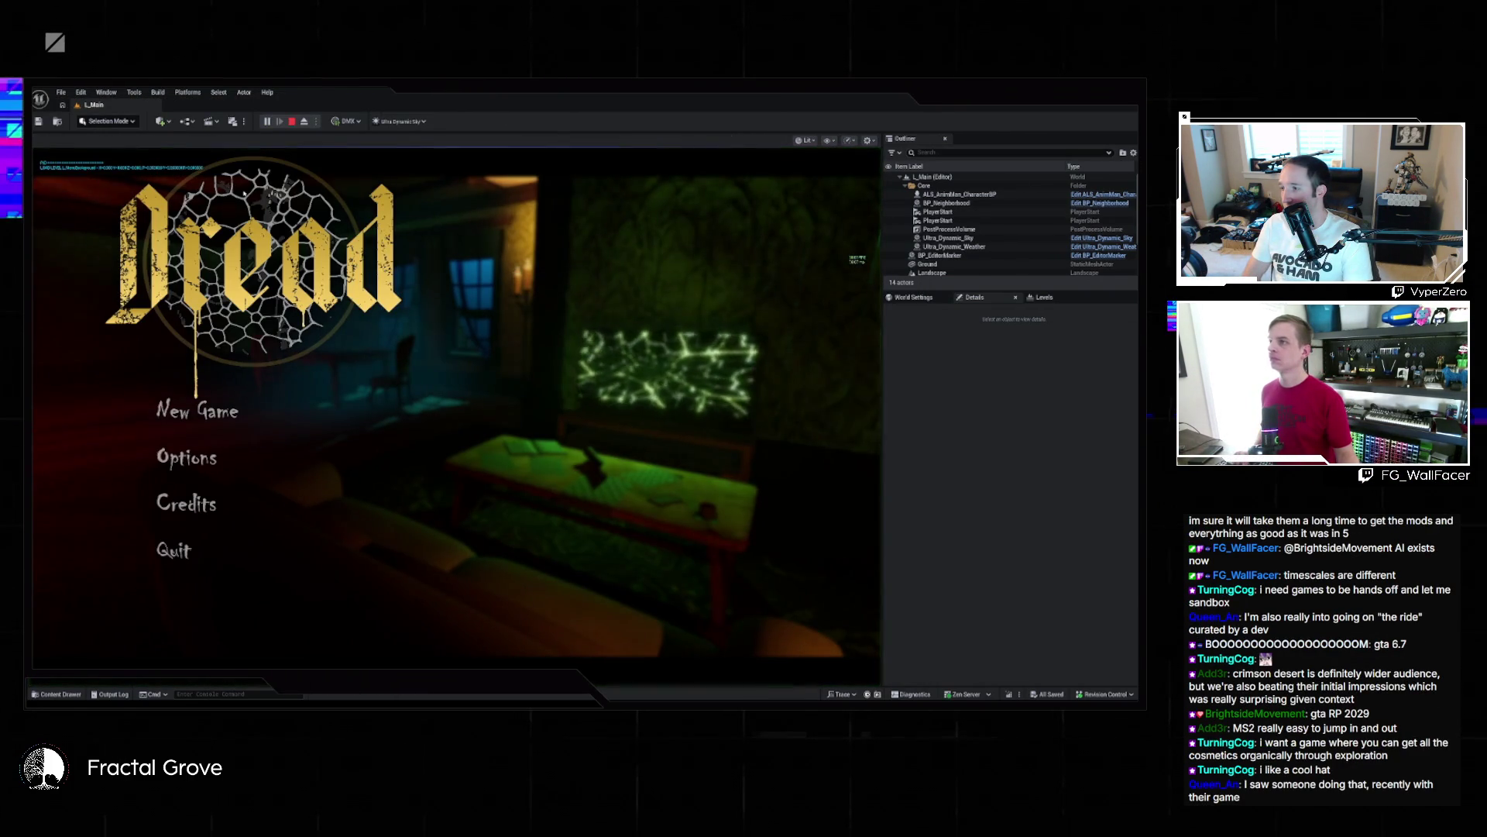
pyautogui.click(197, 411)
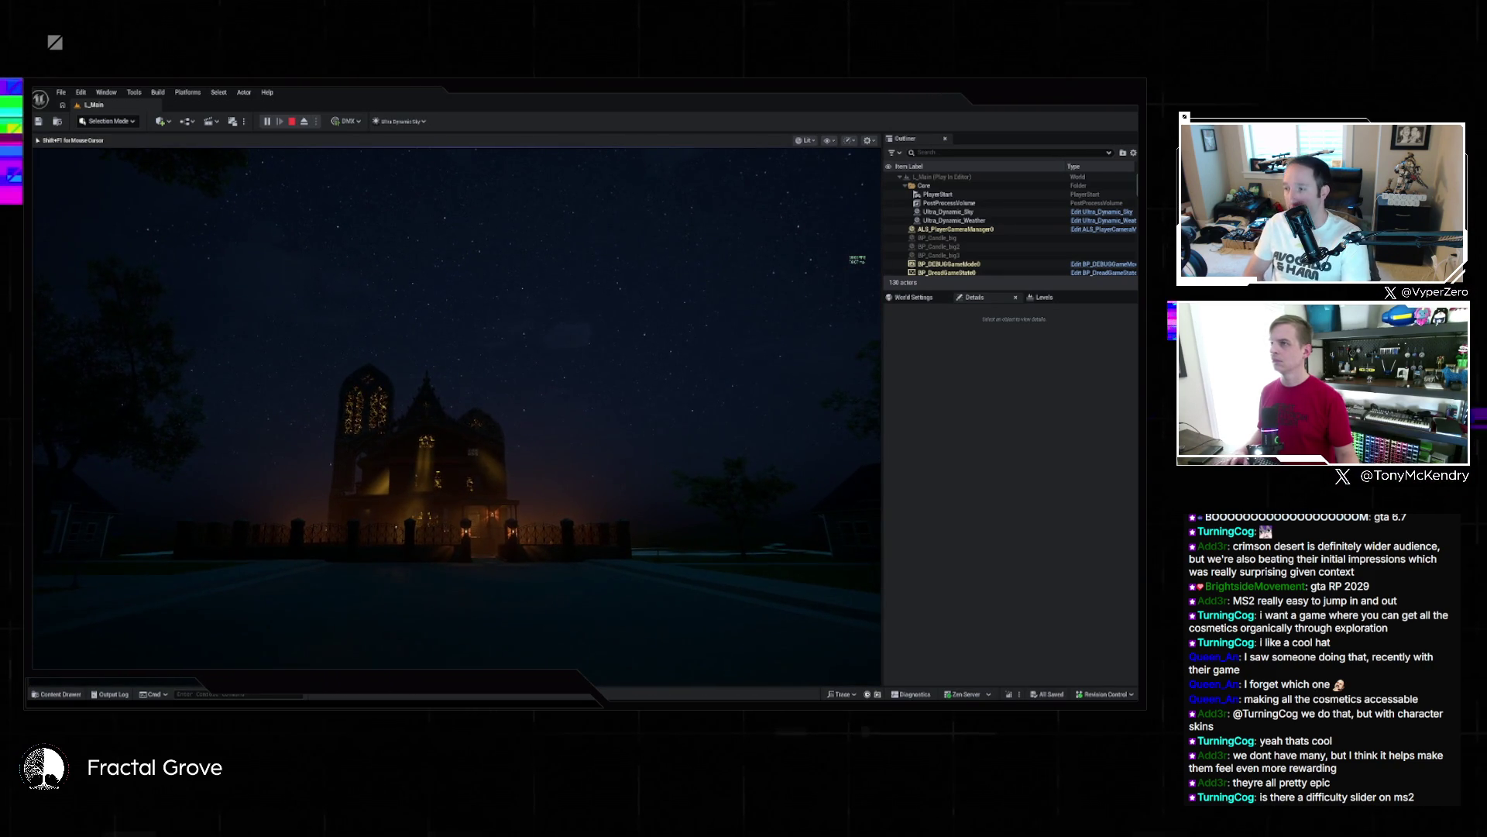
pyautogui.press('Escape')
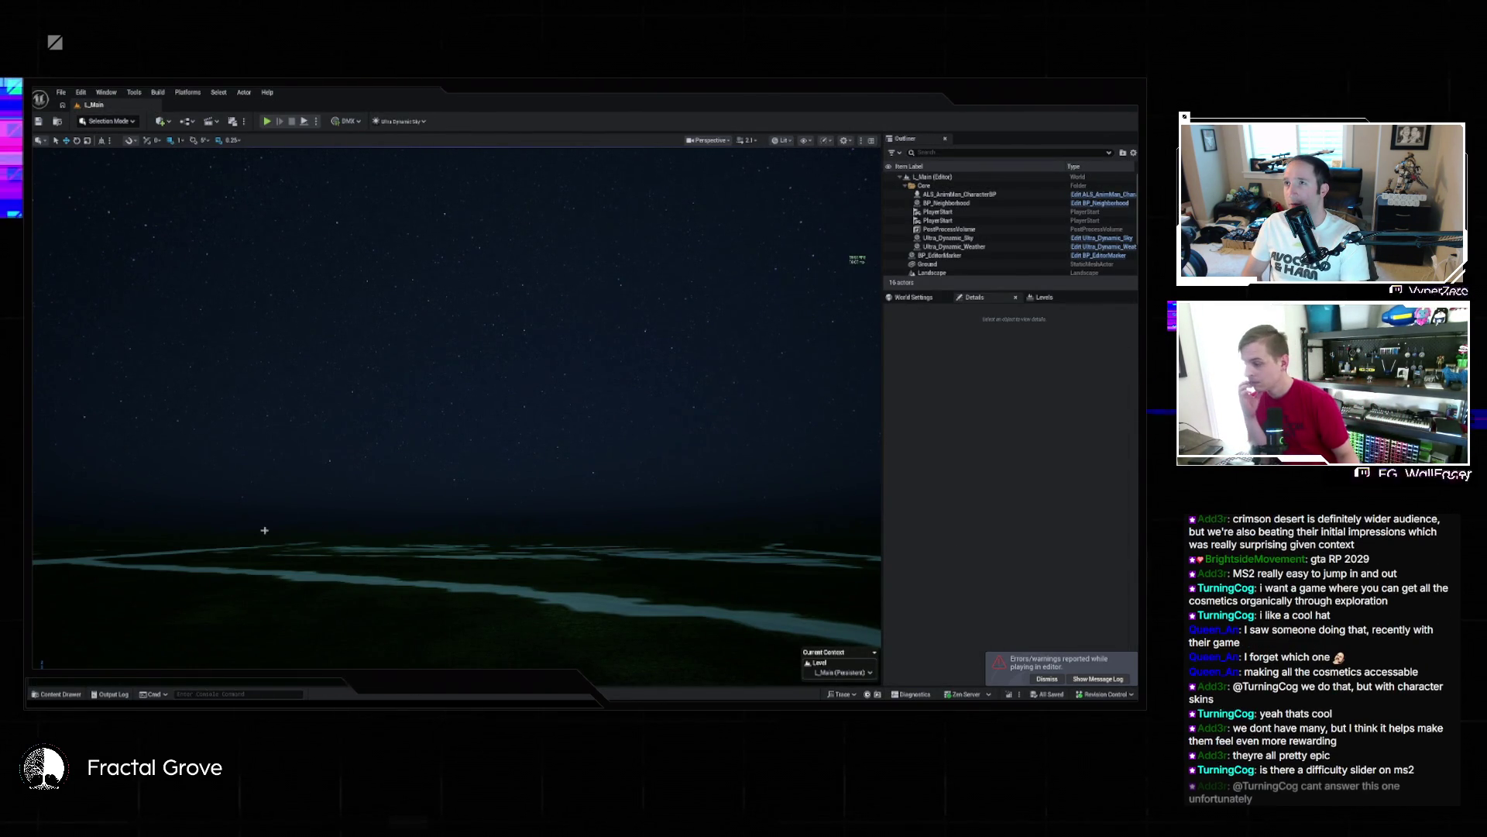
pyautogui.click(55, 694)
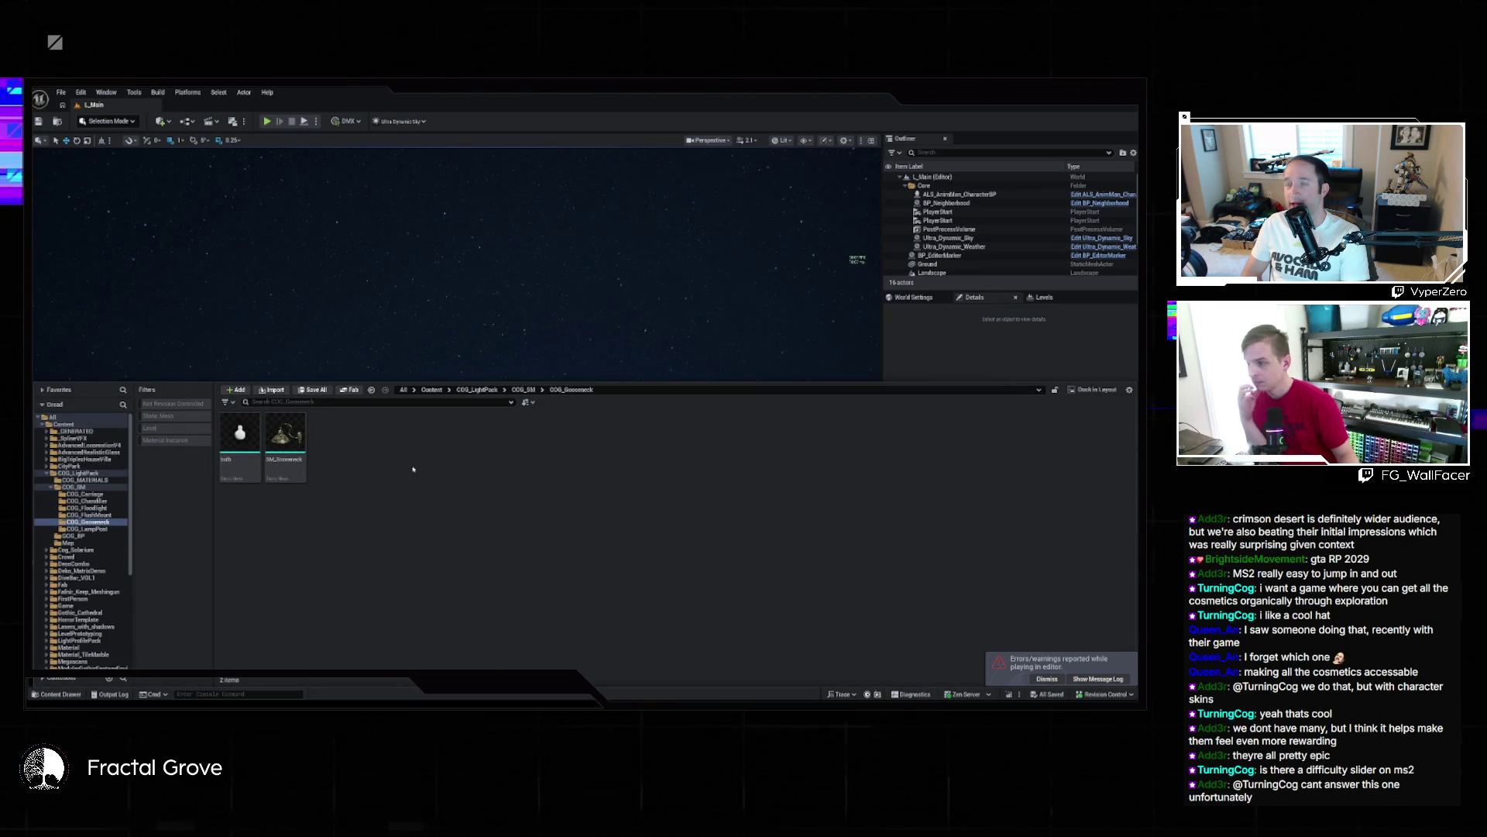
# Navigate from the Content root into the Game folder, then into Character
pyautogui.click(432, 390)
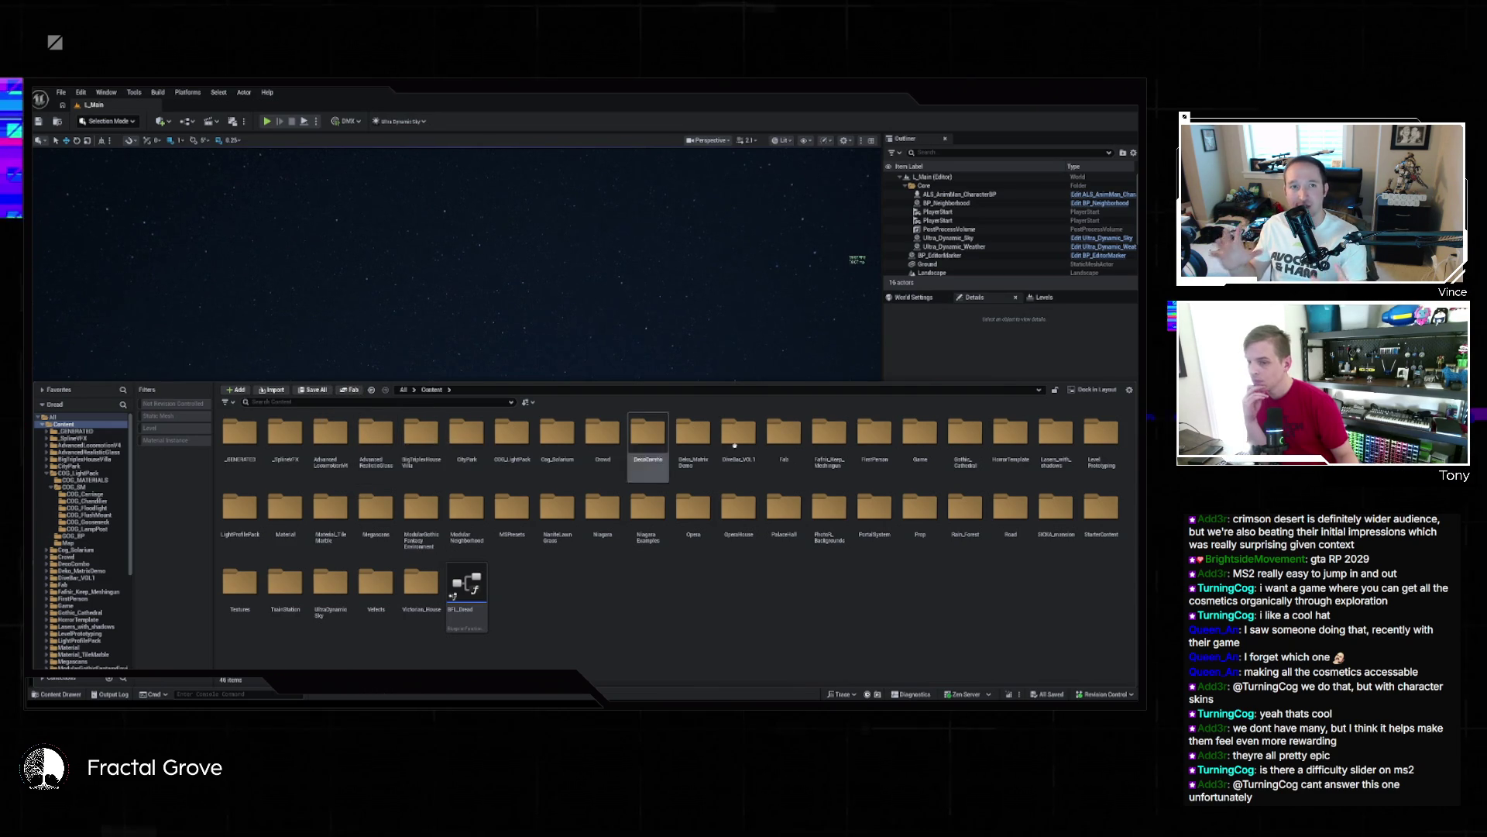
pyautogui.doubleClick(920, 432)
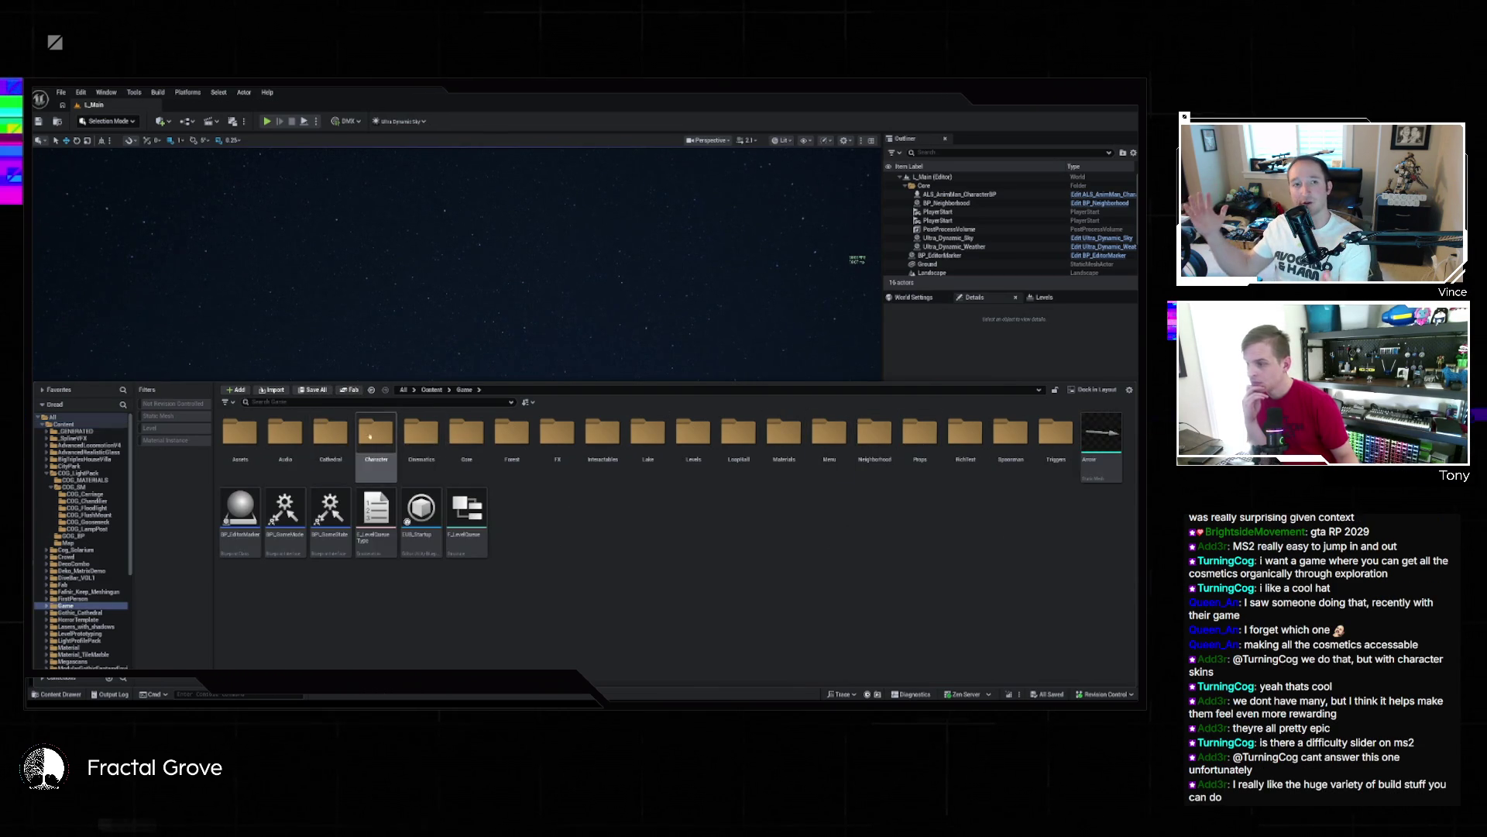
pyautogui.doubleClick(376, 434)
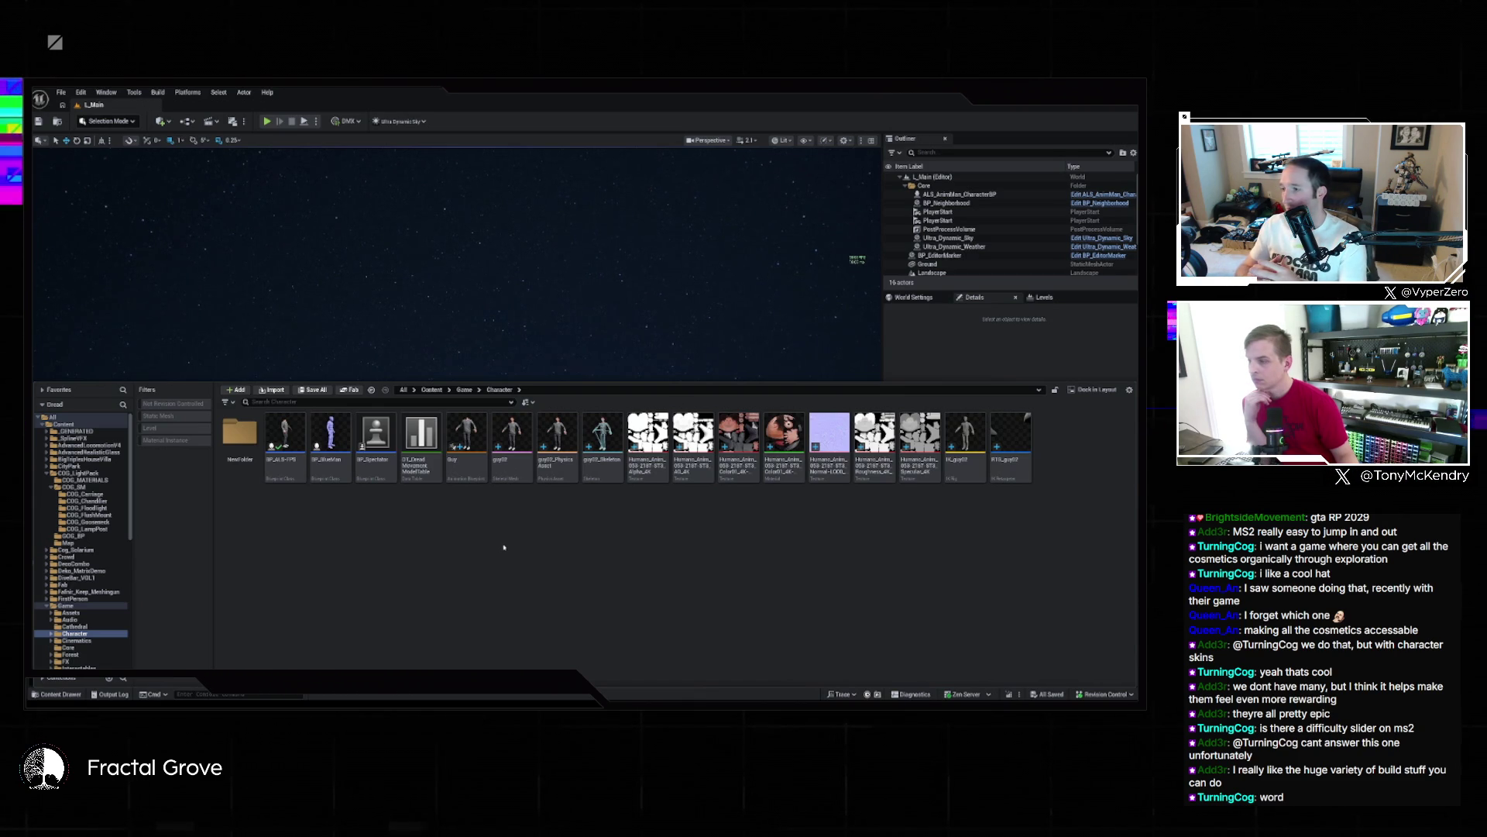
# Delete the four guy02 assets inside NewFolder
pyautogui.doubleClick(240, 437)
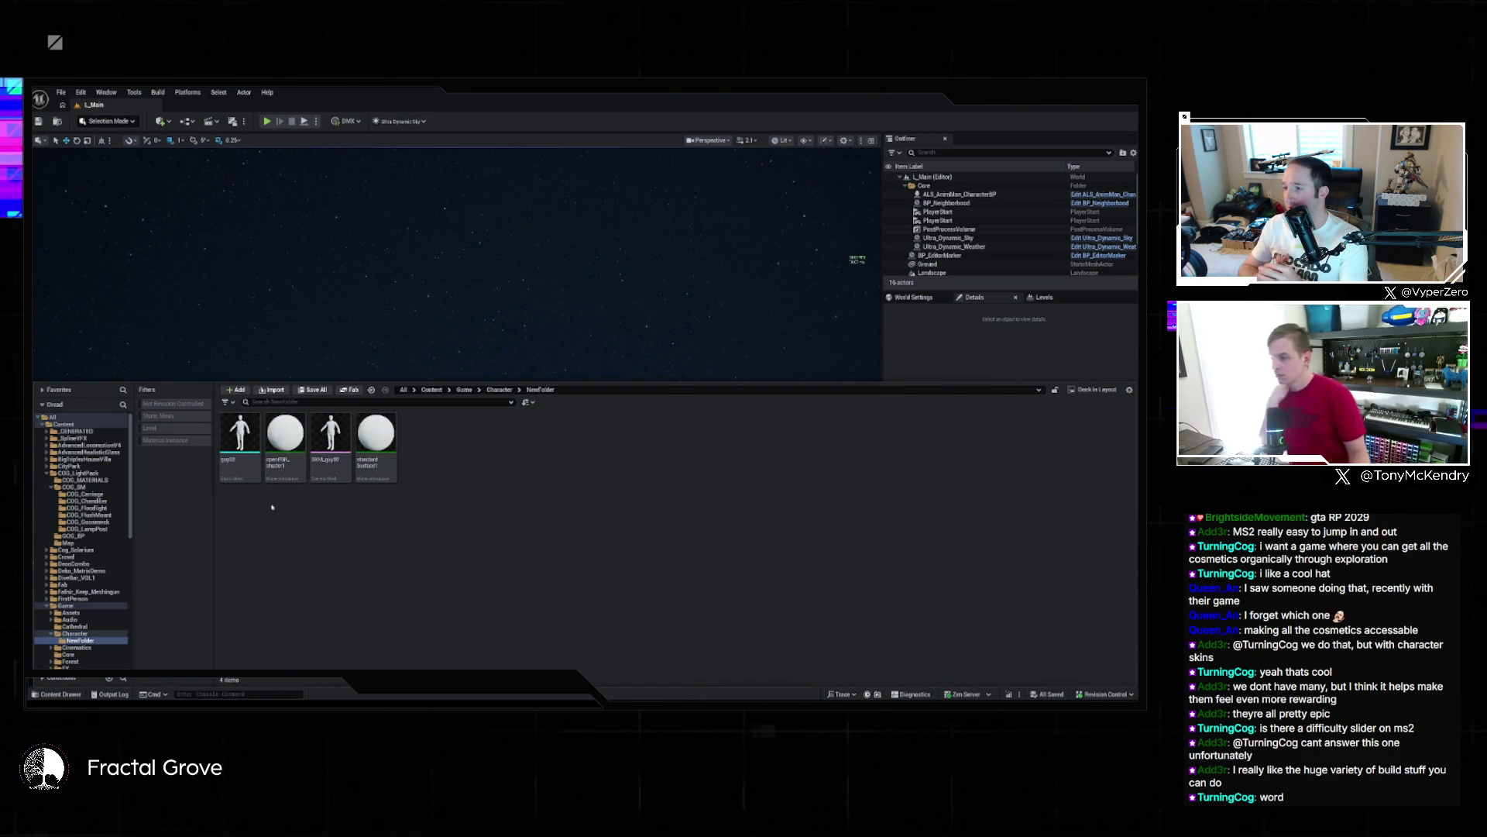
pyautogui.click(242, 461)
pyautogui.keyDown('shift'); pyautogui.click(382, 441); pyautogui.keyUp('shift')
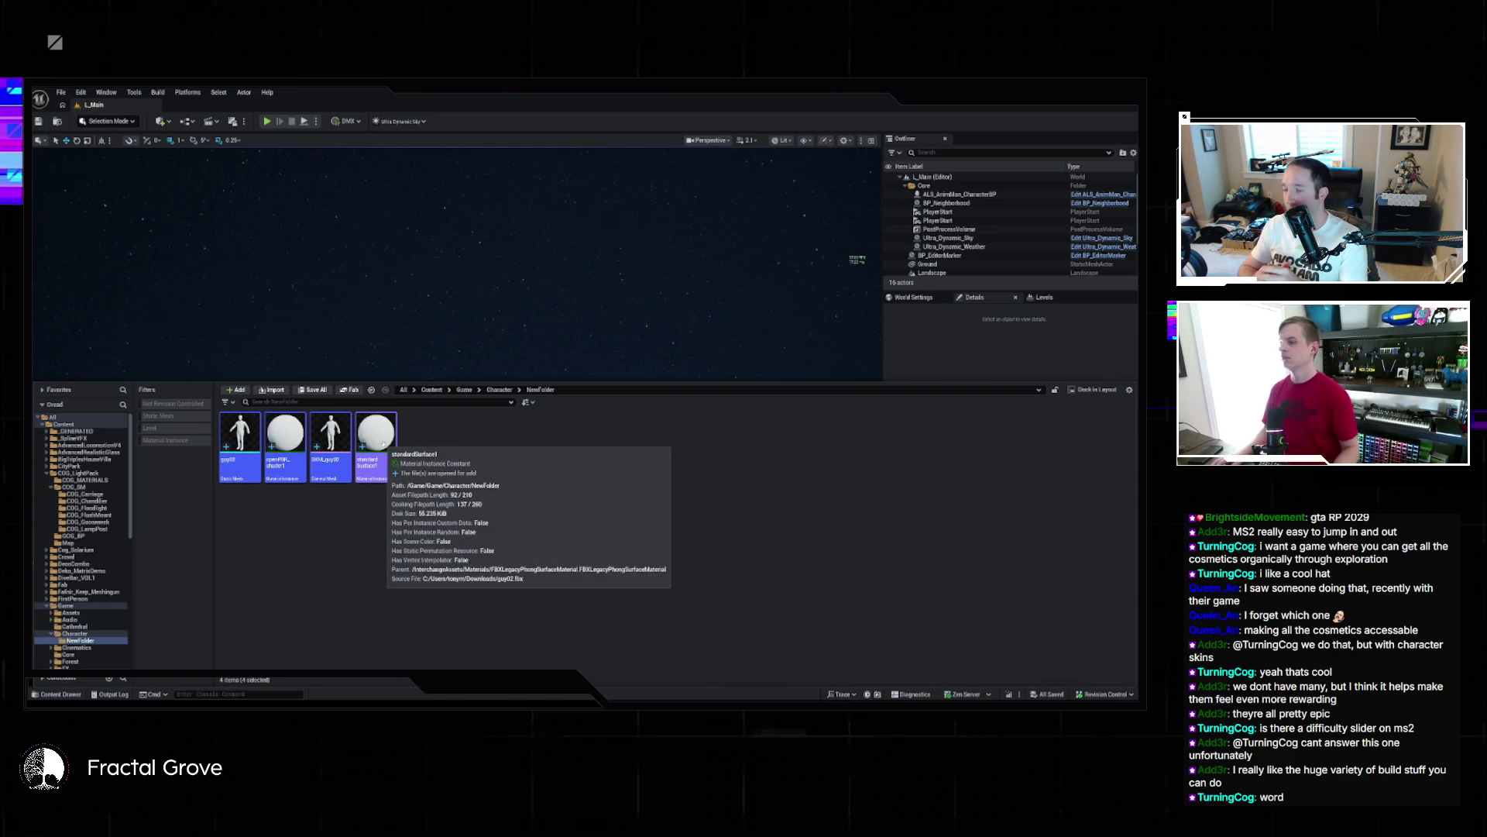
pyautogui.press('Delete')
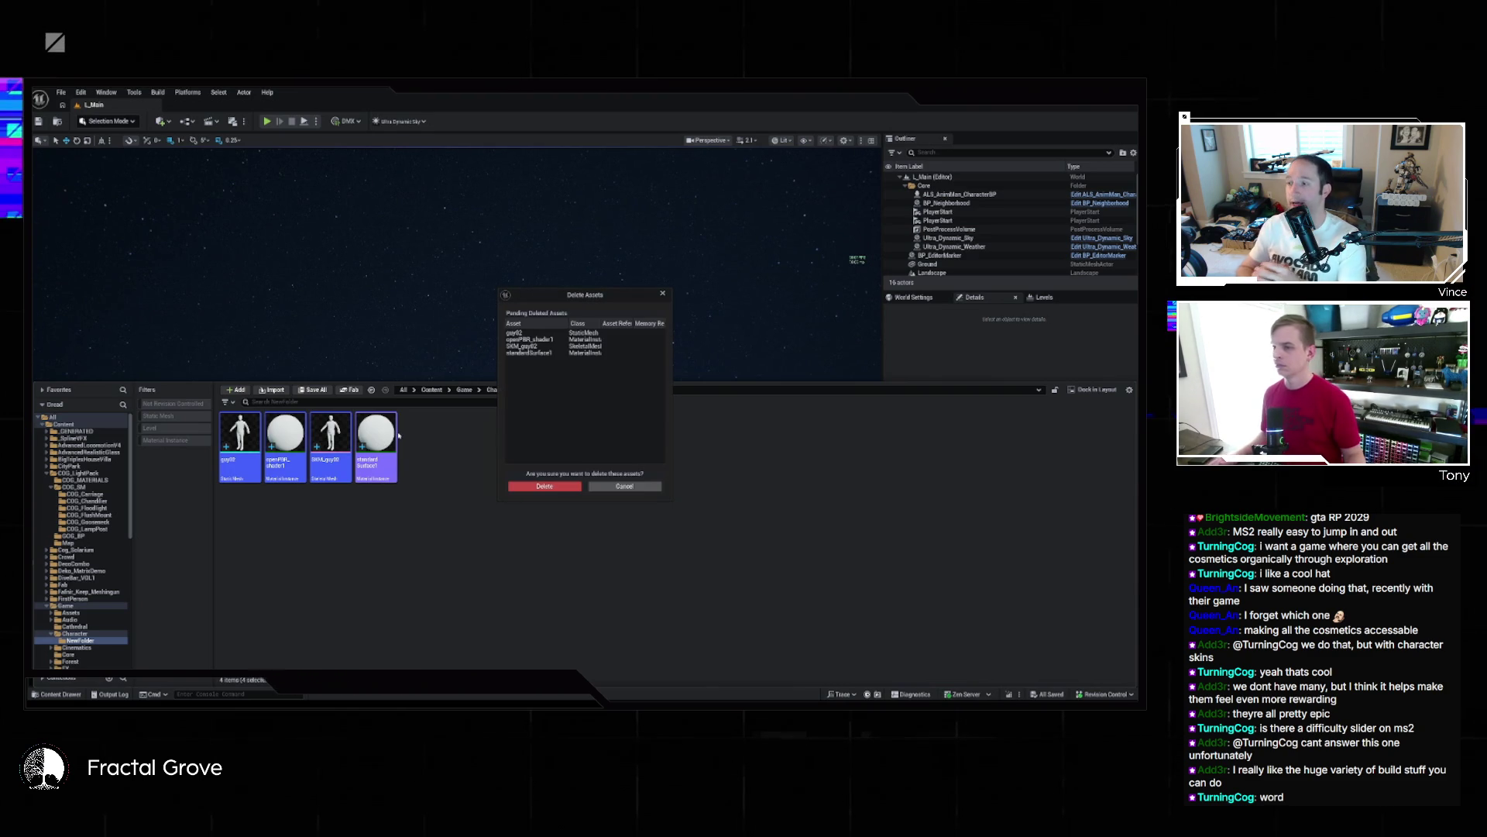
pyautogui.click(521, 487)
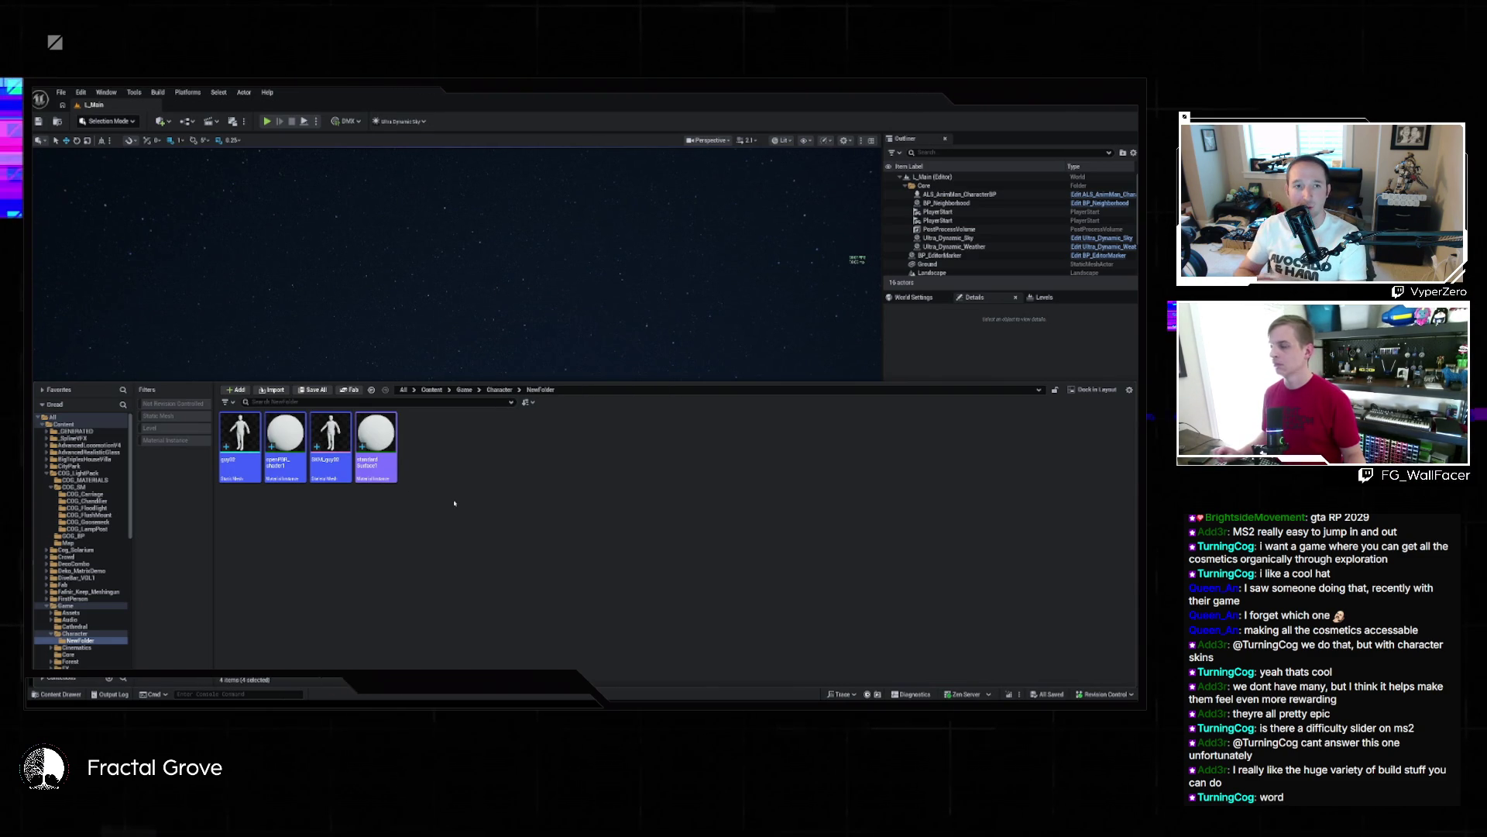
# Return to the Character folder and start renaming NewFolder
pyautogui.hotkey('alt', 'Left')
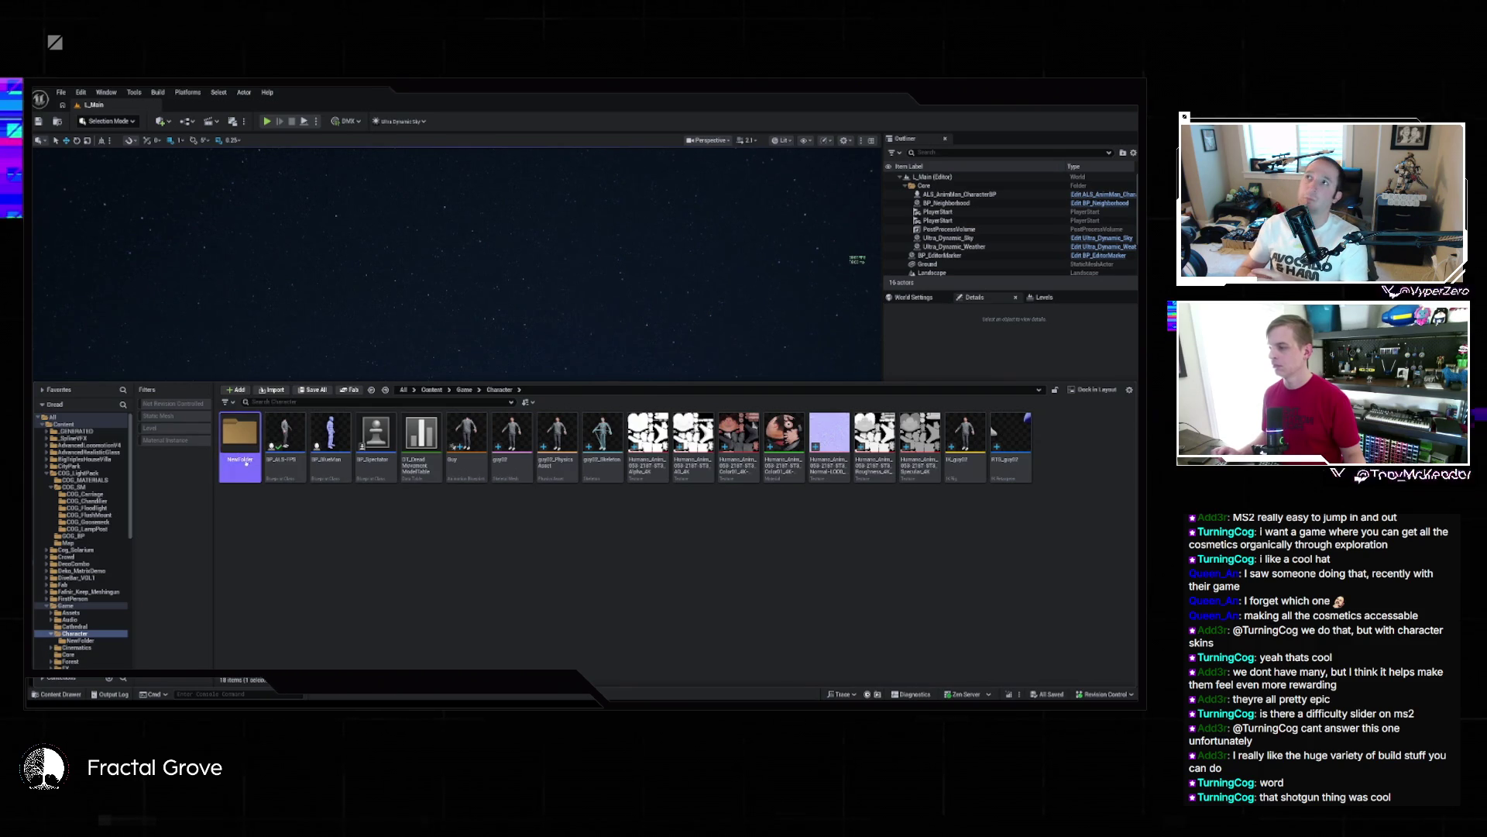
pyautogui.press('F2')
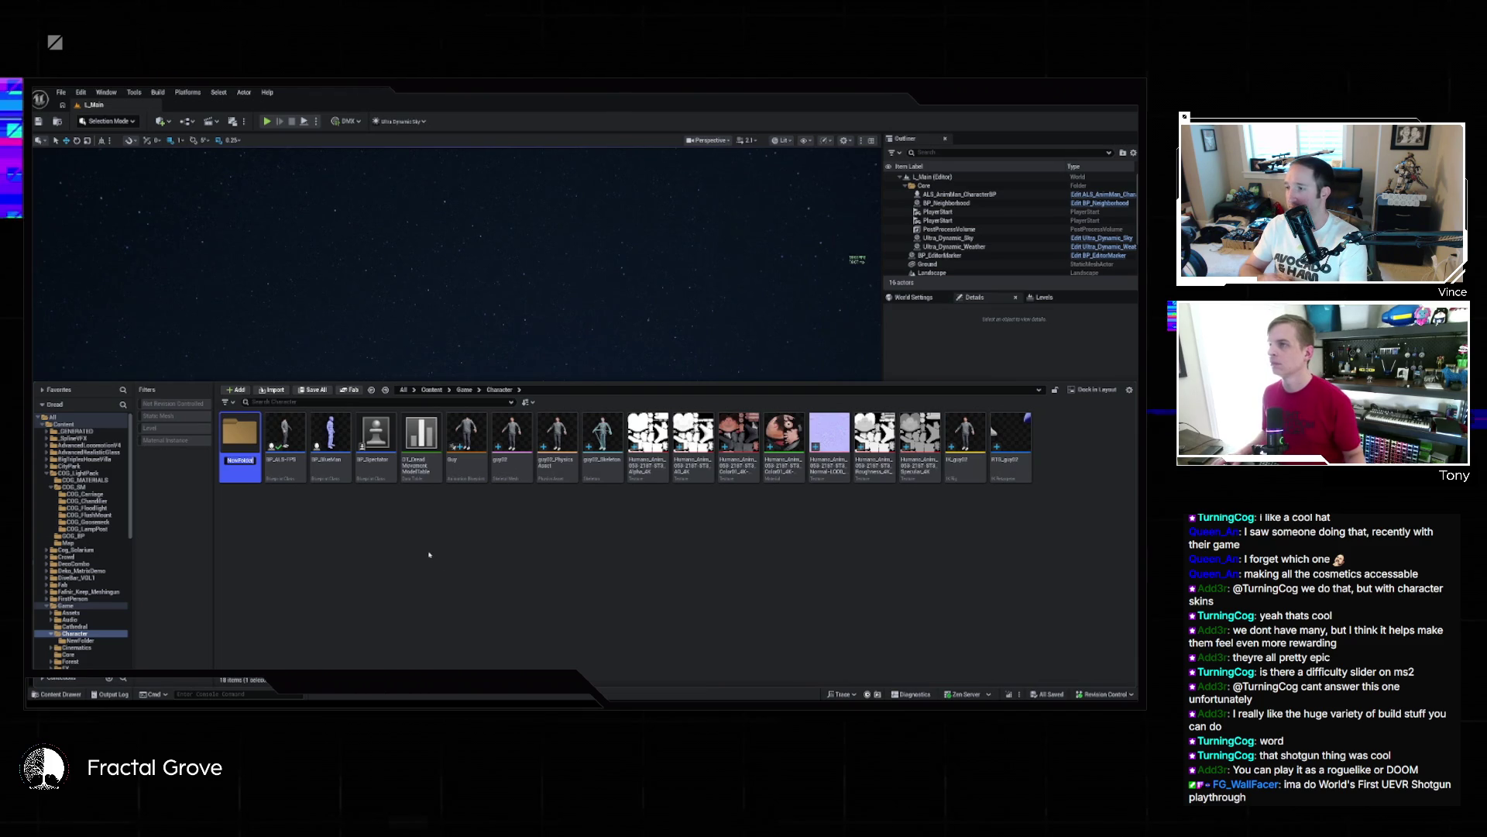
pyautogui.click(245, 475)
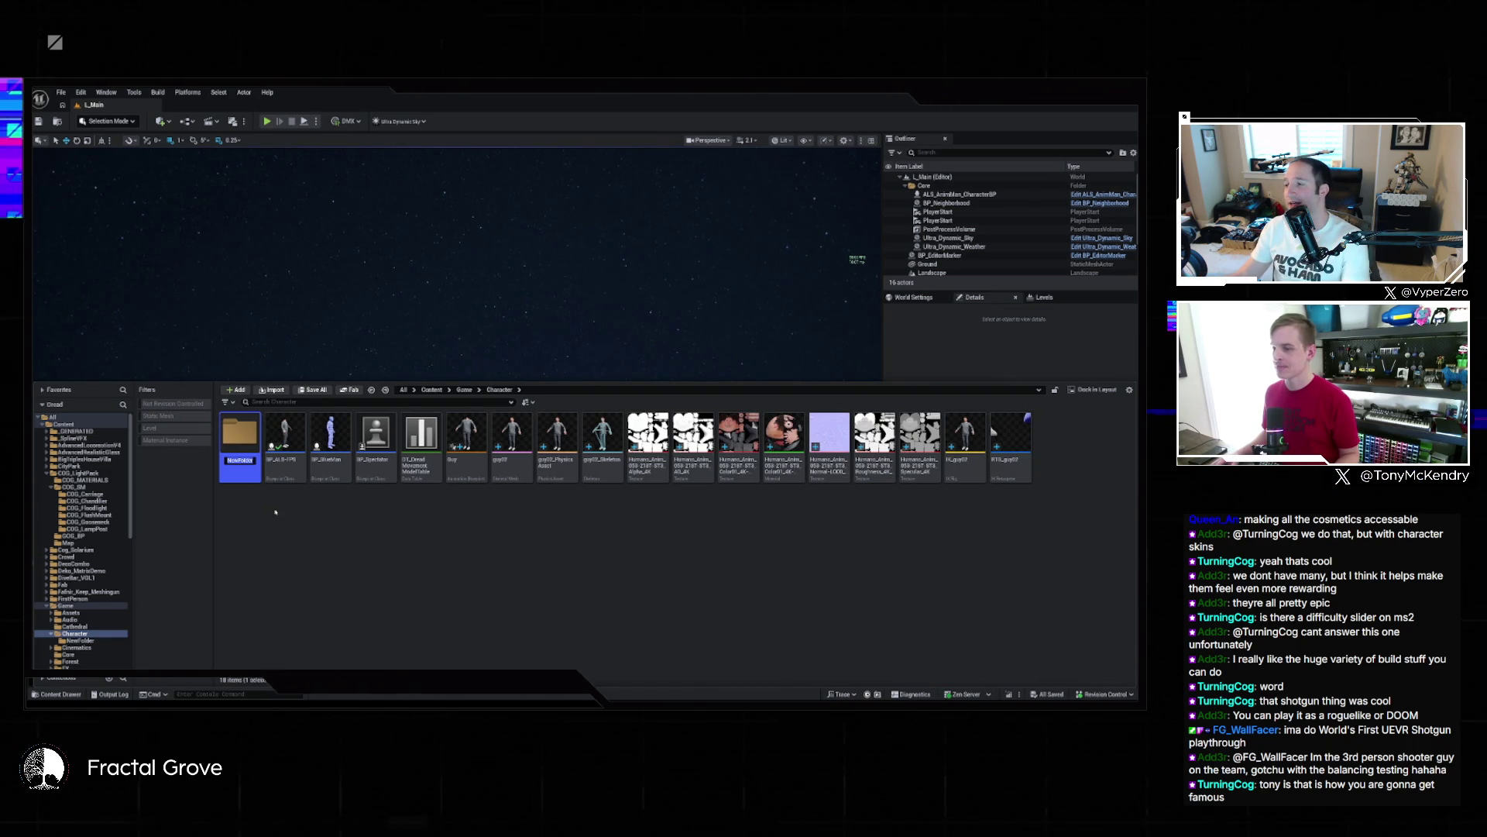
# Name the new folder 'Guy' and clear the asset selection
pyautogui.write('Guy')
pyautogui.press('Return')
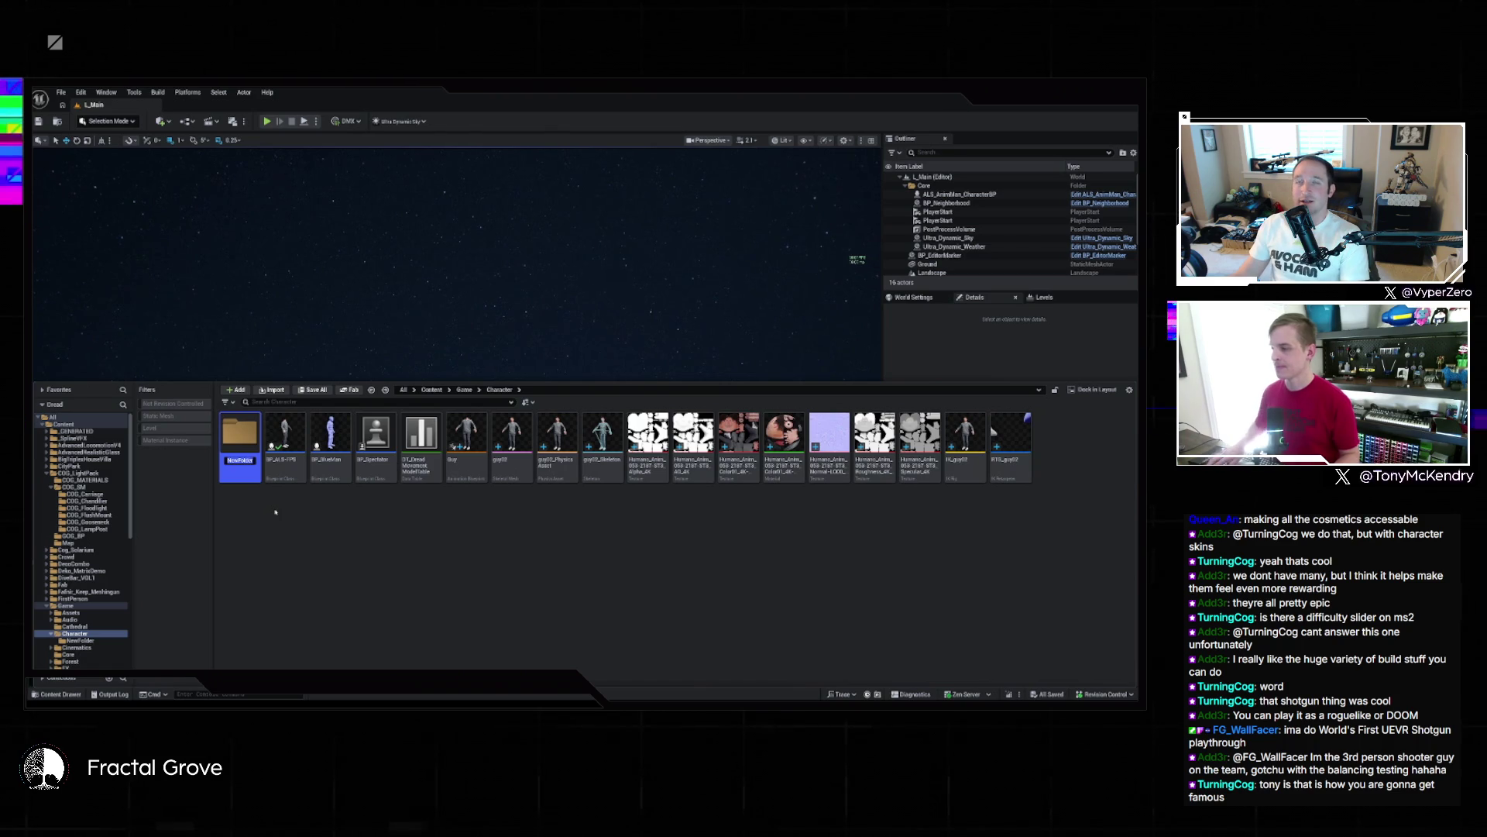
pyautogui.click(333, 546)
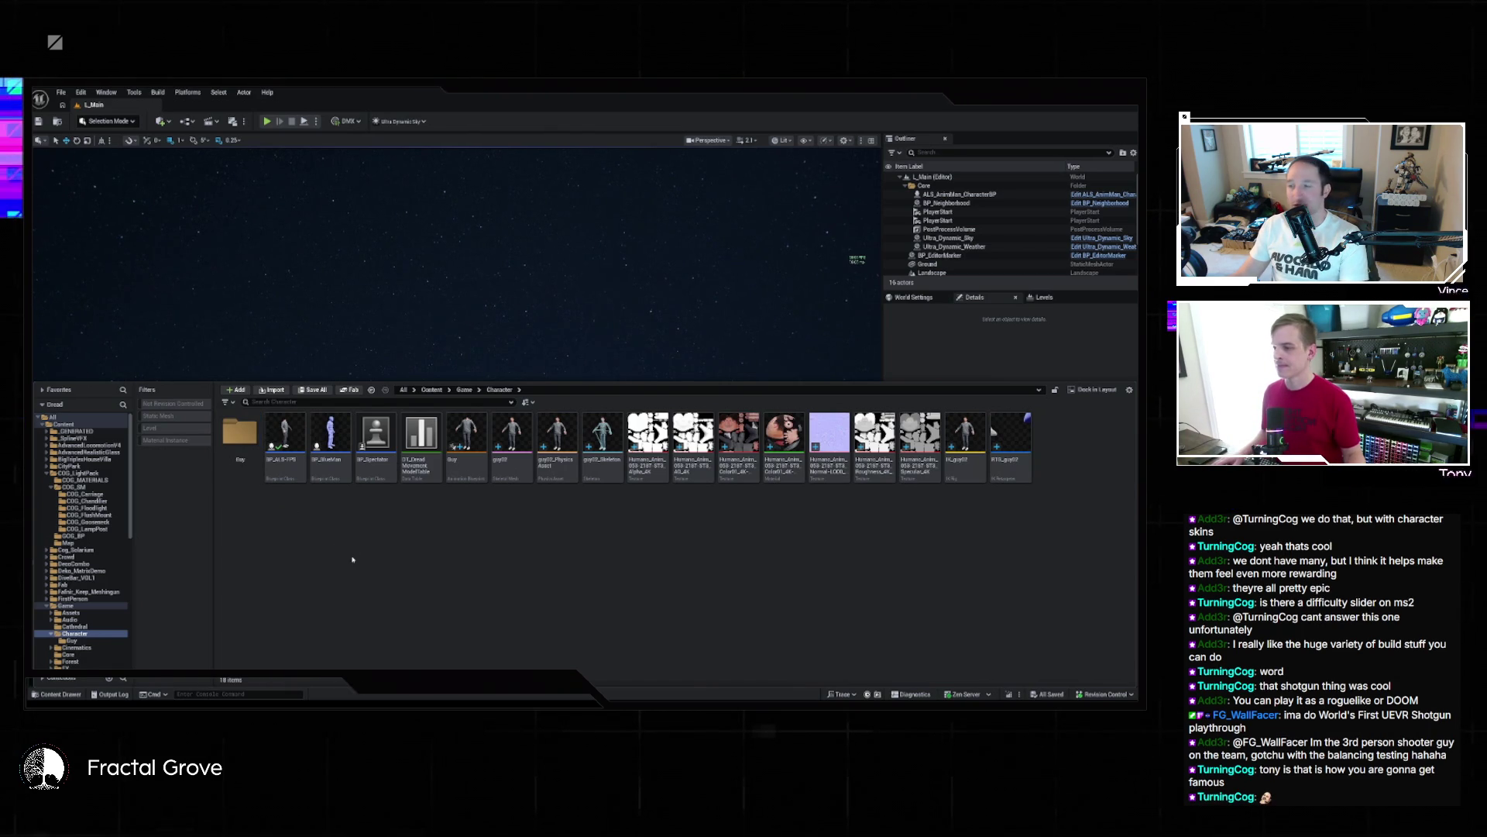
pyautogui.click(467, 440)
pyautogui.click(502, 512)
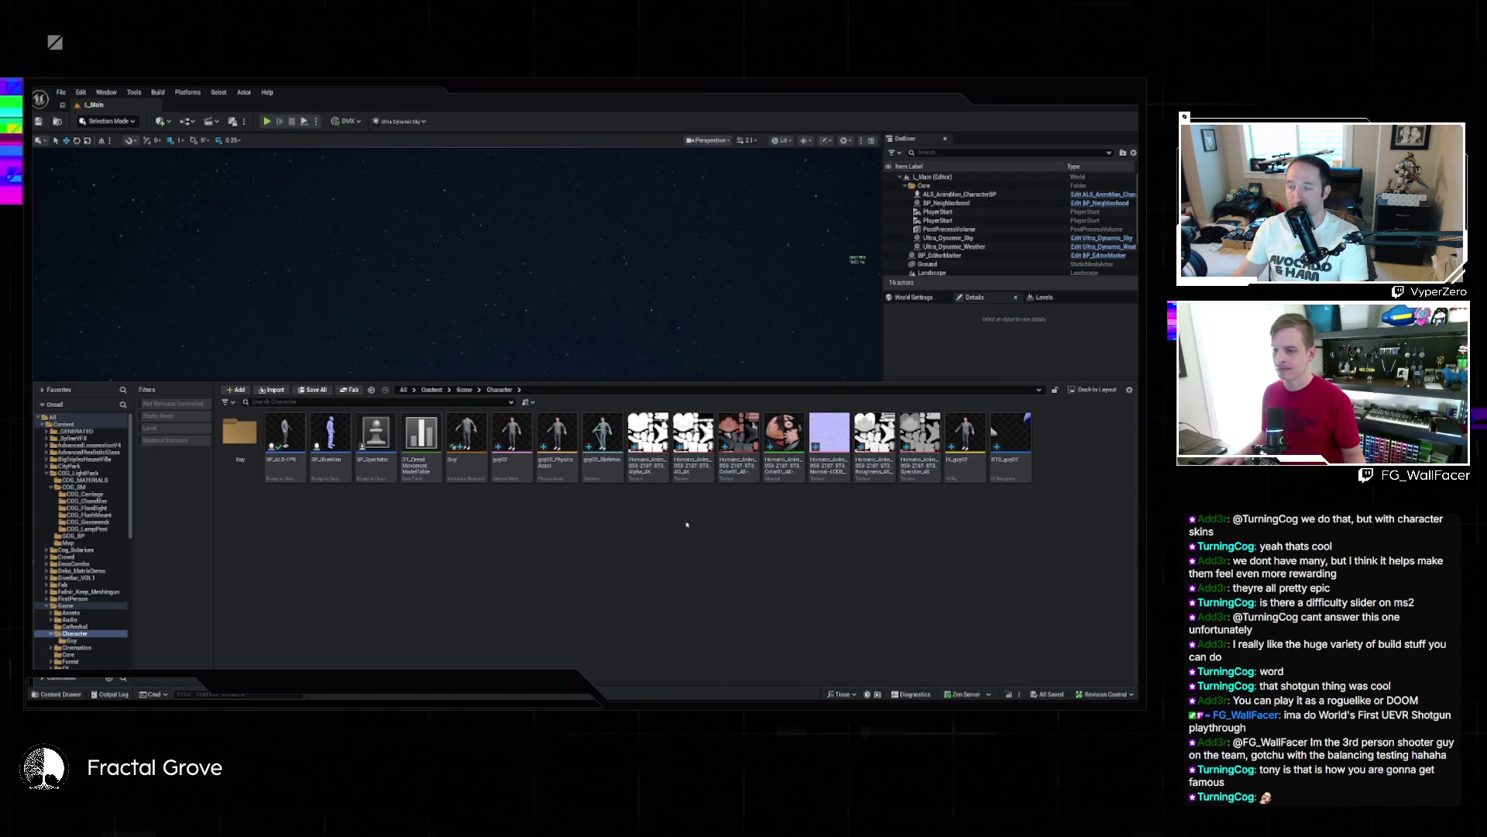
# Move the Normal, Roughness and Specular textures into the Guy folder
pyautogui.moveTo(931, 533)
pyautogui.mouseDown()
pyautogui.moveTo(912, 478)
pyautogui.moveTo(643, 476)
pyautogui.mouseUp()
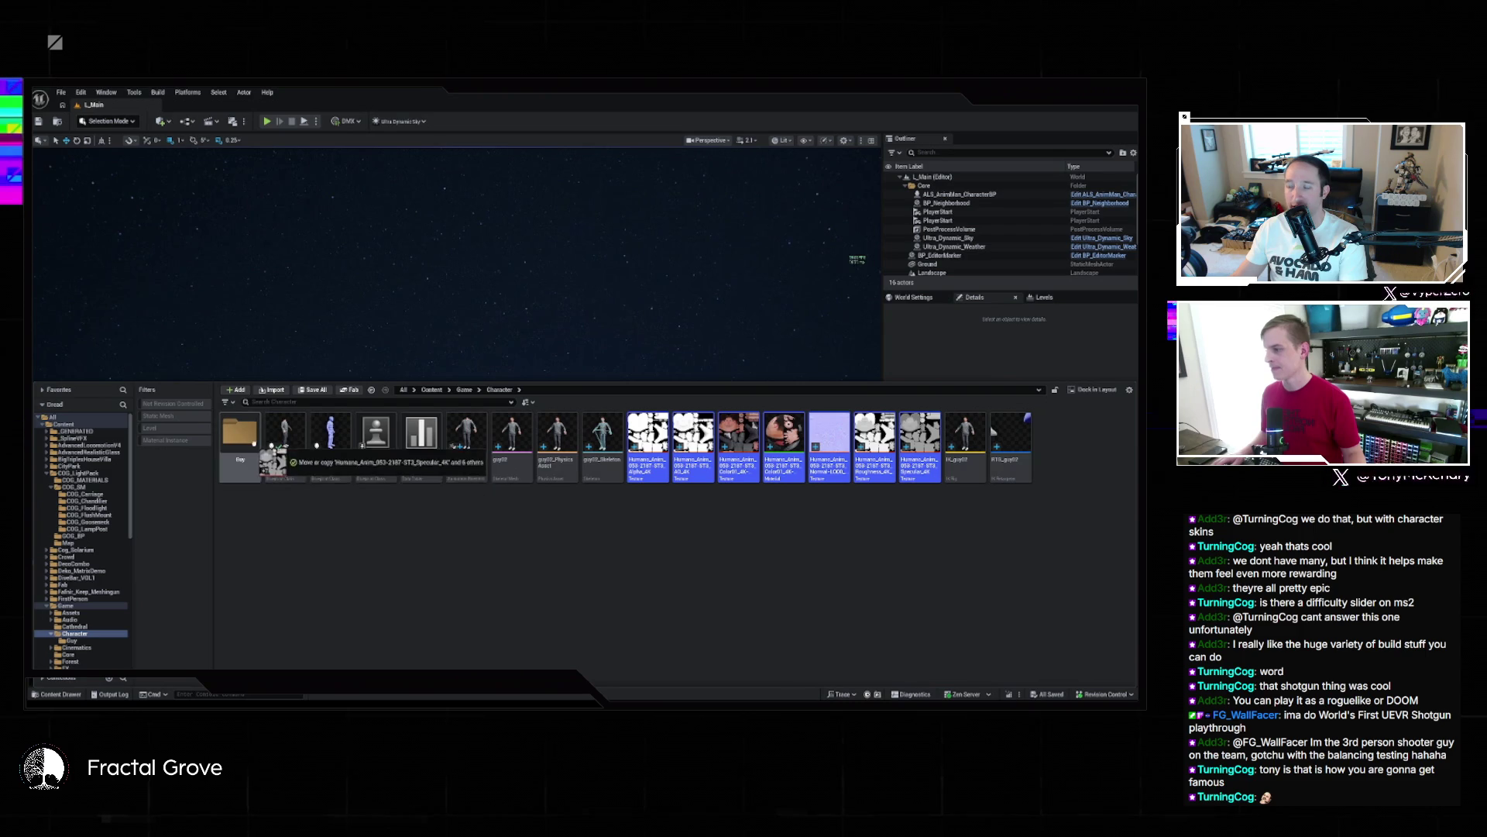
pyautogui.moveTo(297, 479); pyautogui.dragTo(287, 461)
pyautogui.click(293, 464)
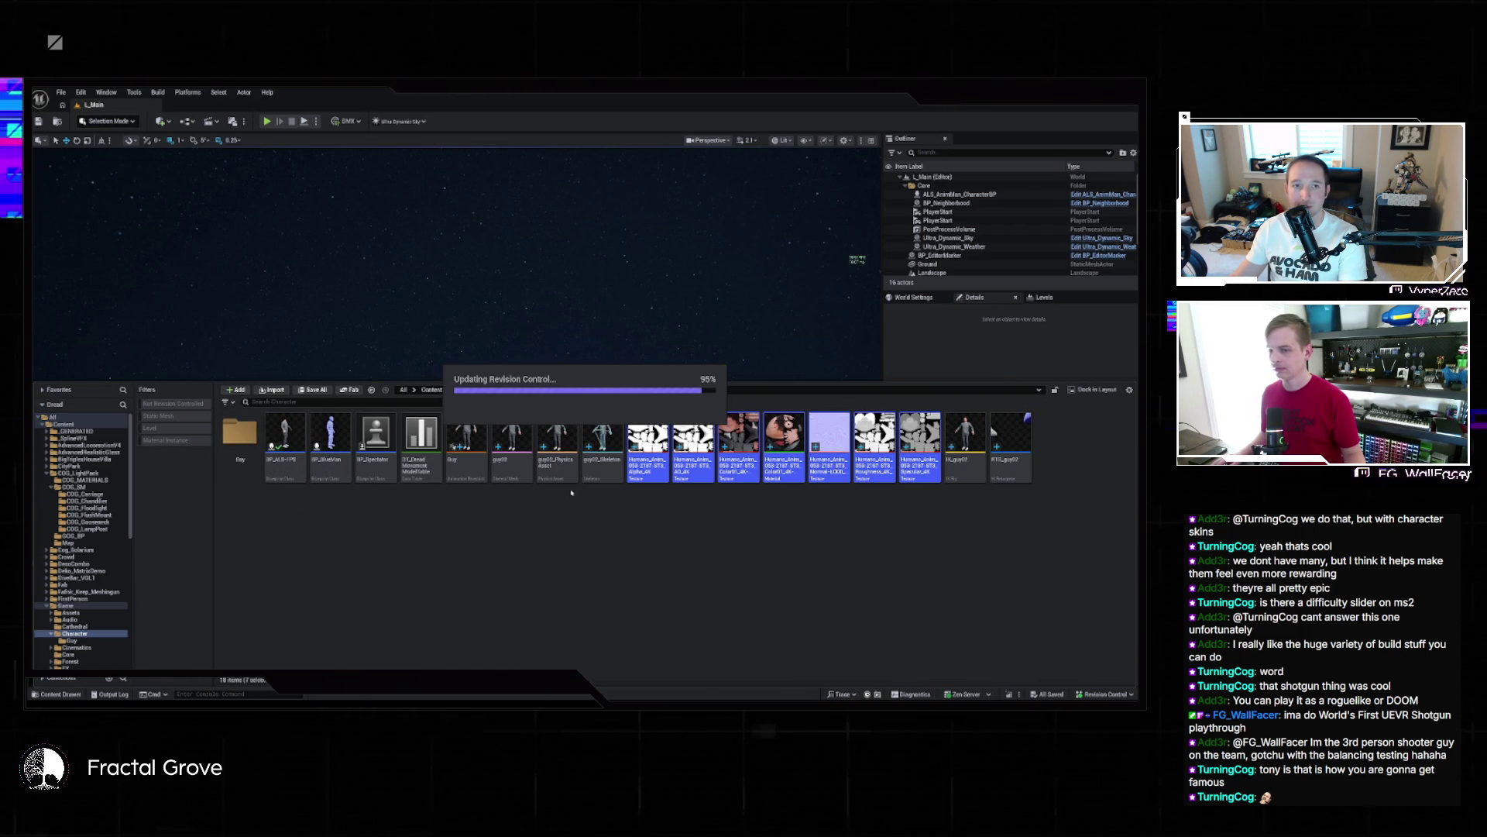
# Move six more guy assets, through RTG_guy02, into Guy and open the guy02 mesh
pyautogui.click(694, 441)
pyautogui.keyDown('shift'); pyautogui.click(467, 441); pyautogui.keyUp('shift')
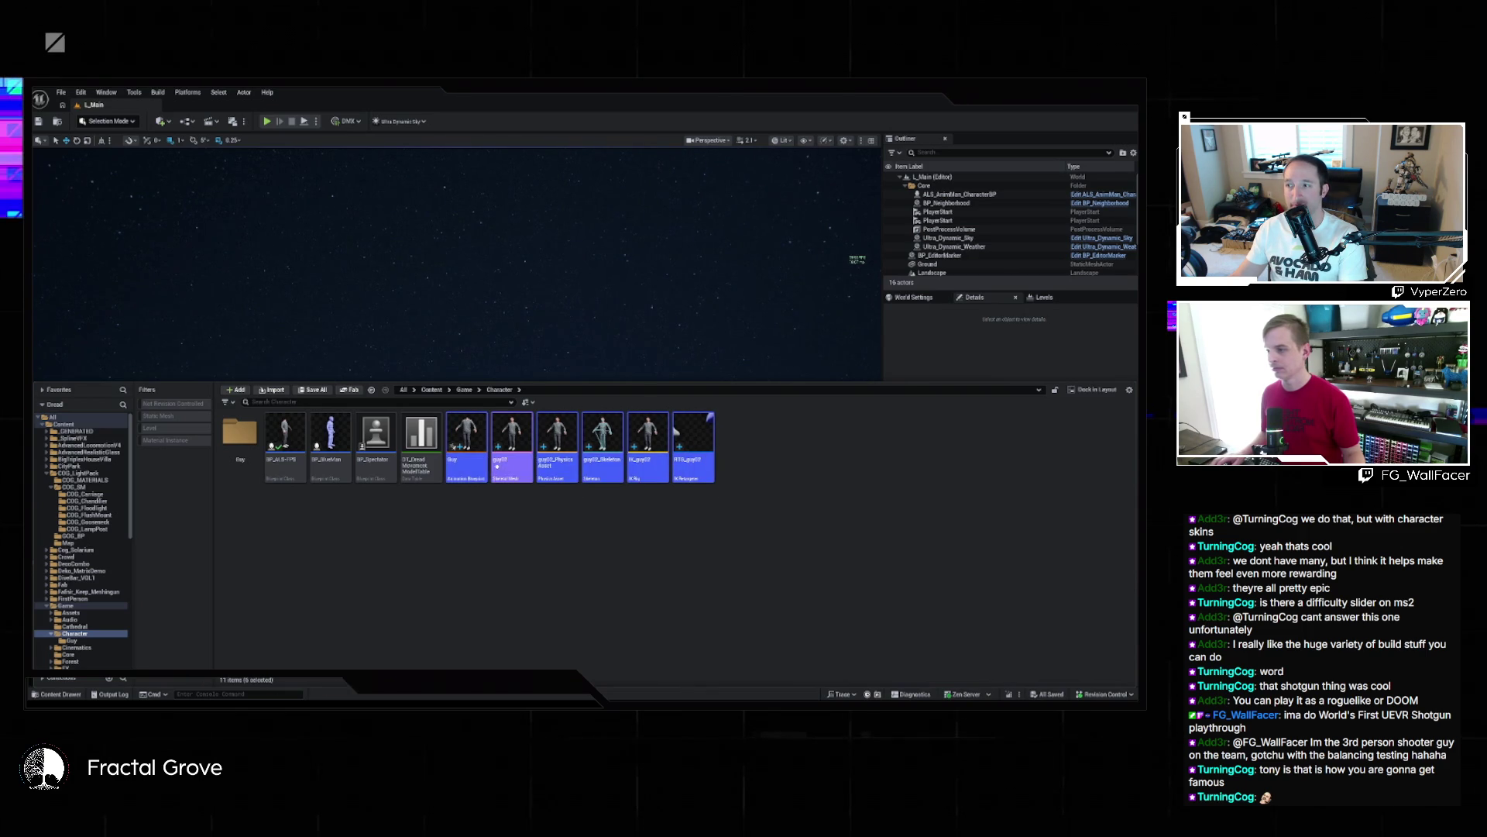
pyautogui.rightClick(467, 435)
pyautogui.click(476, 521)
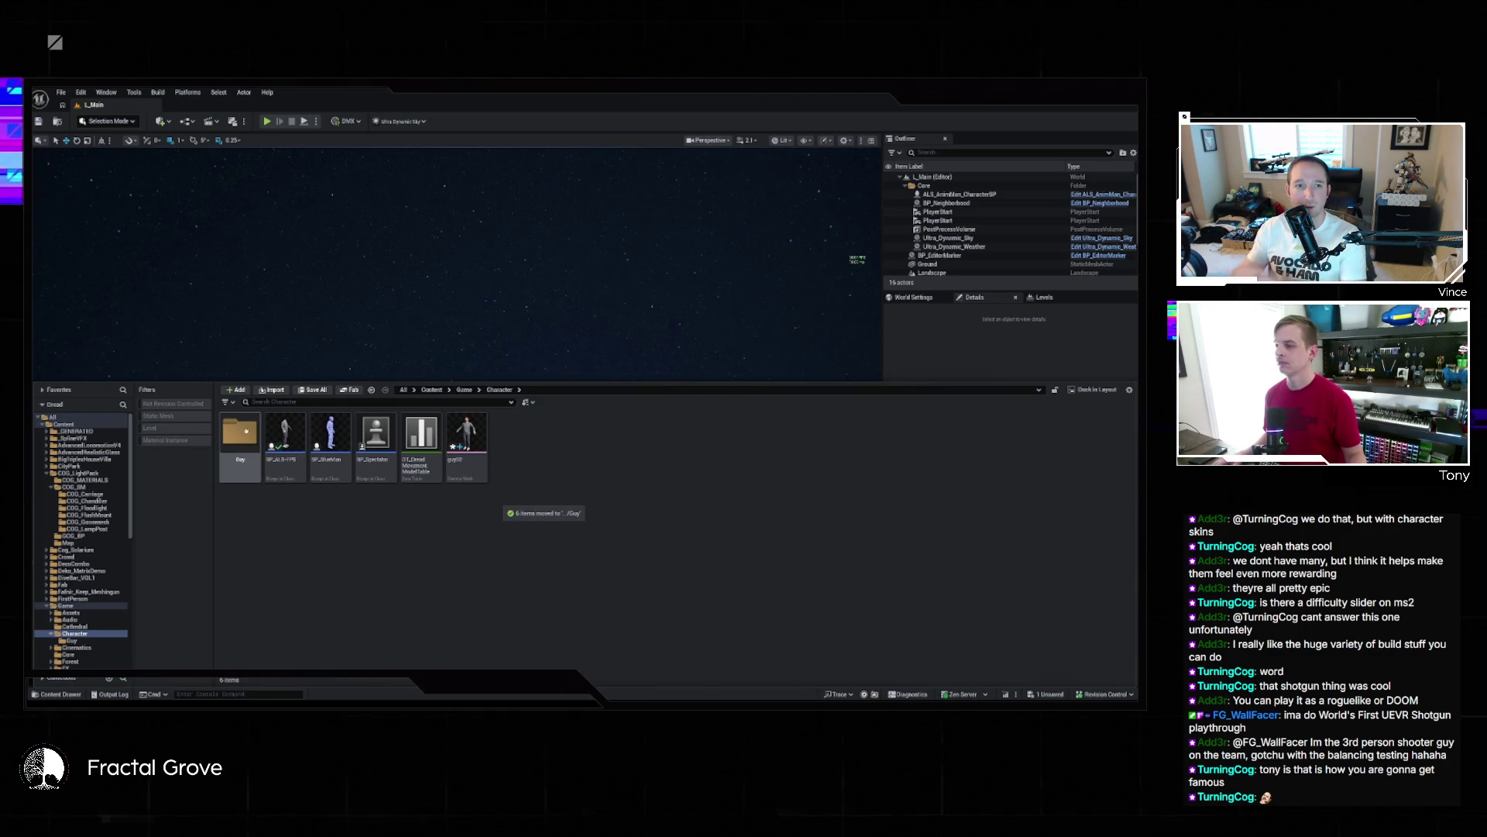
pyautogui.click(467, 442)
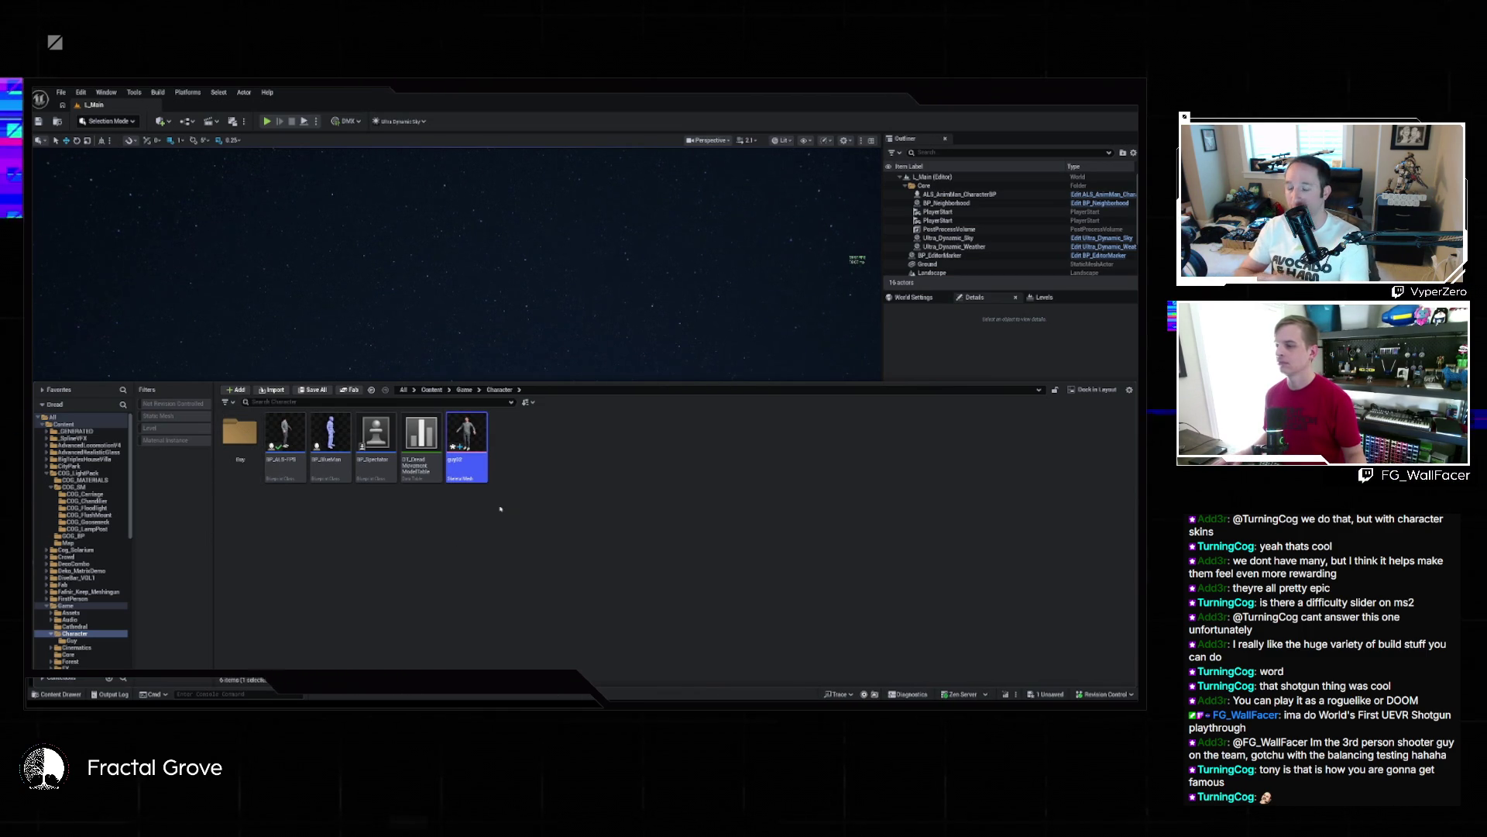
pyautogui.doubleClick(485, 466)
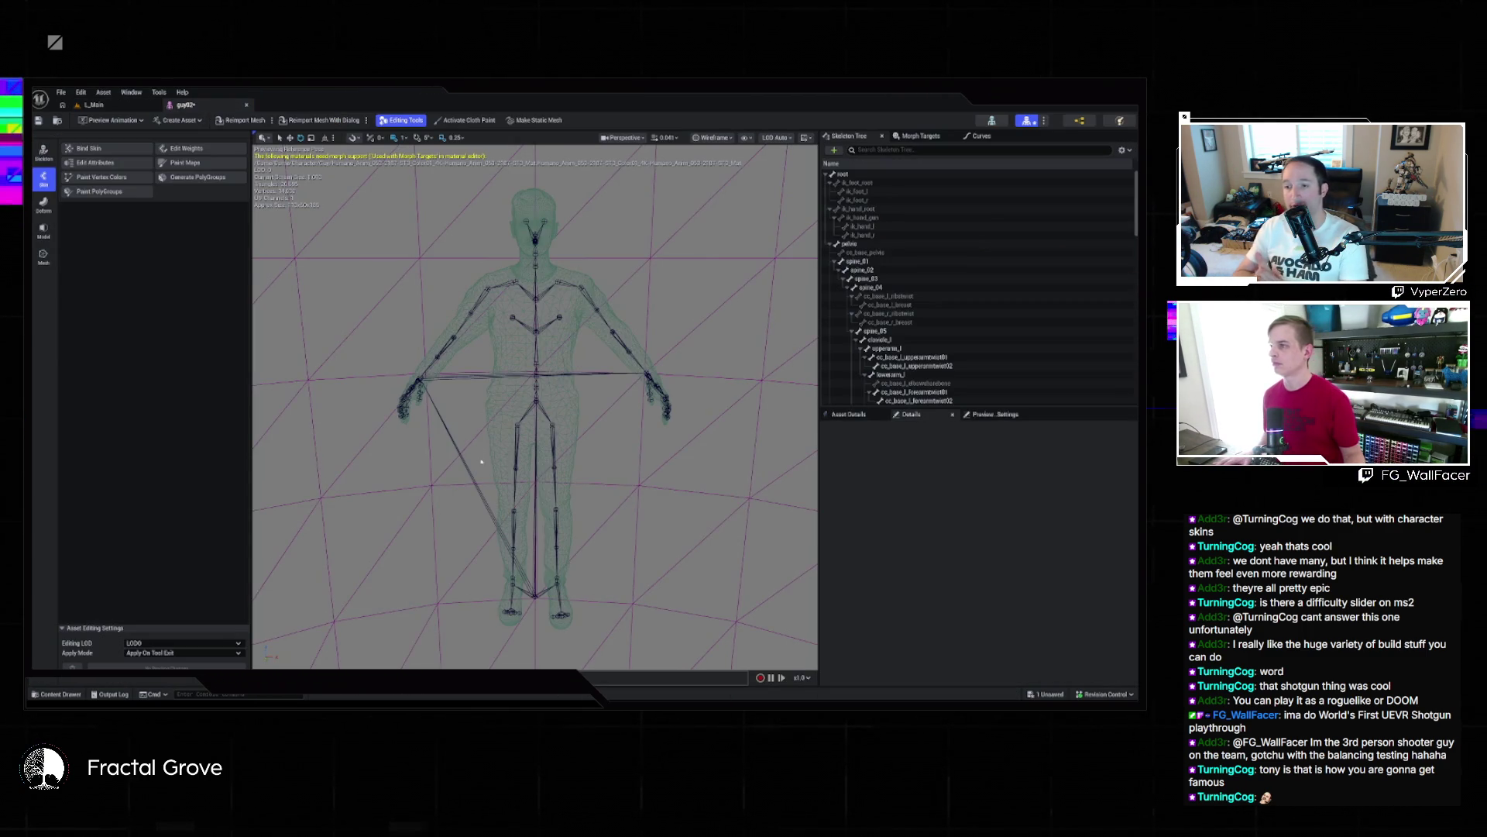
# Reopen the guy02 skeletal mesh, save it, and close its editor
pyautogui.click(247, 104)
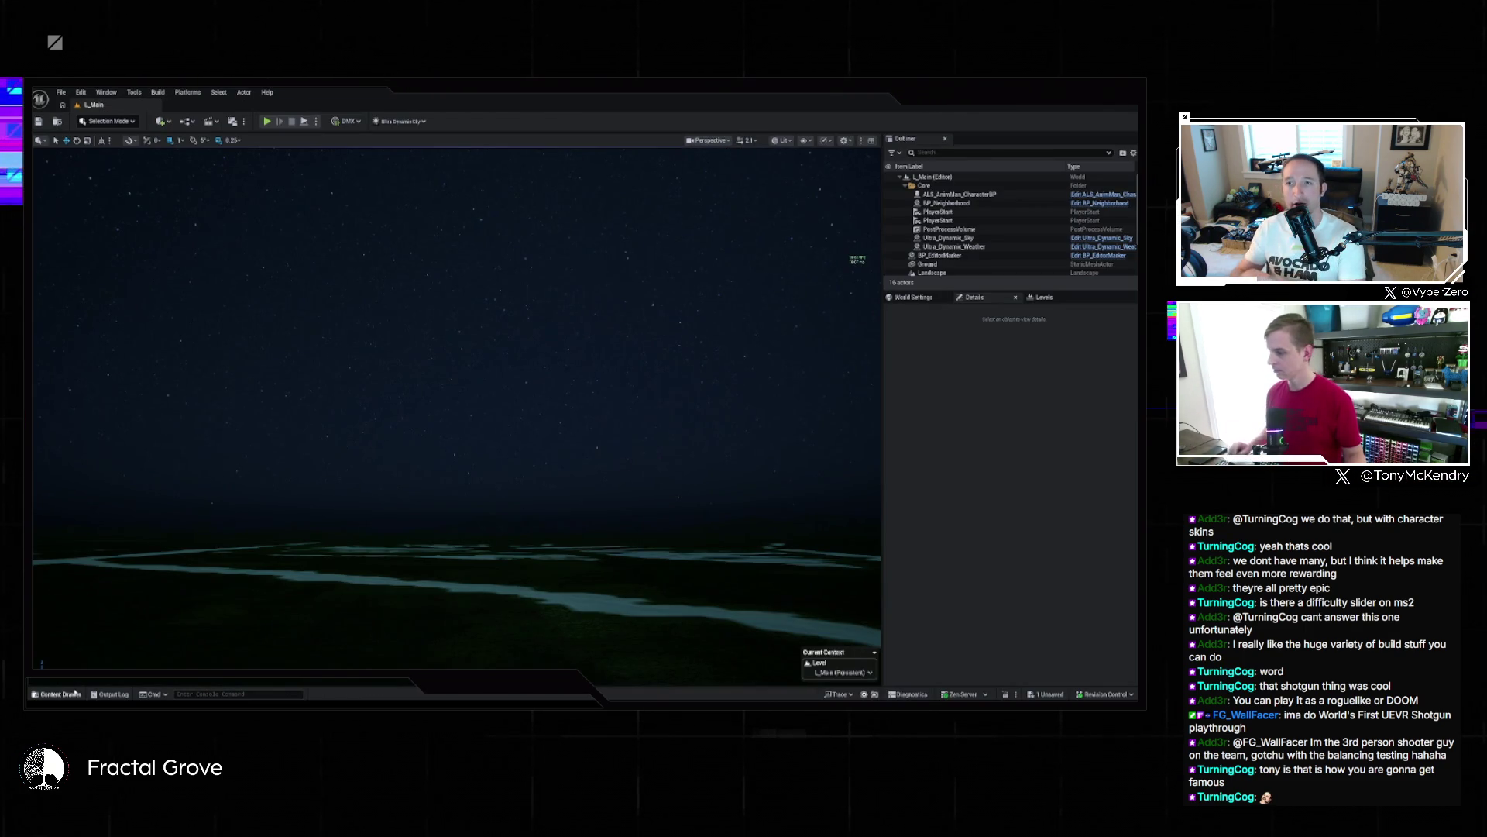
pyautogui.hotkey('ctrl', 'space')
pyautogui.doubleClick(483, 437)
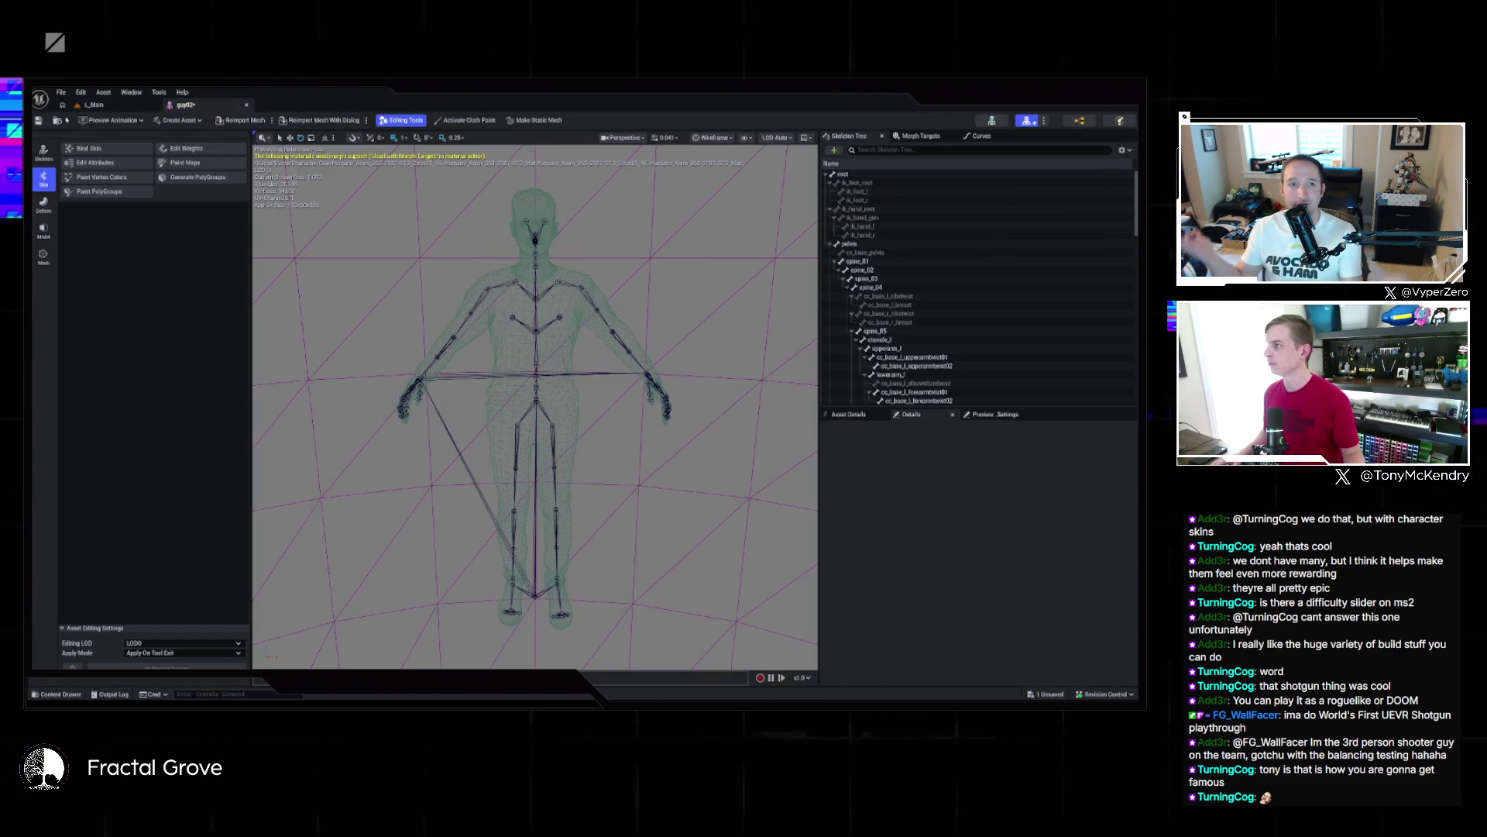
pyautogui.hotkey('ctrl', 's')
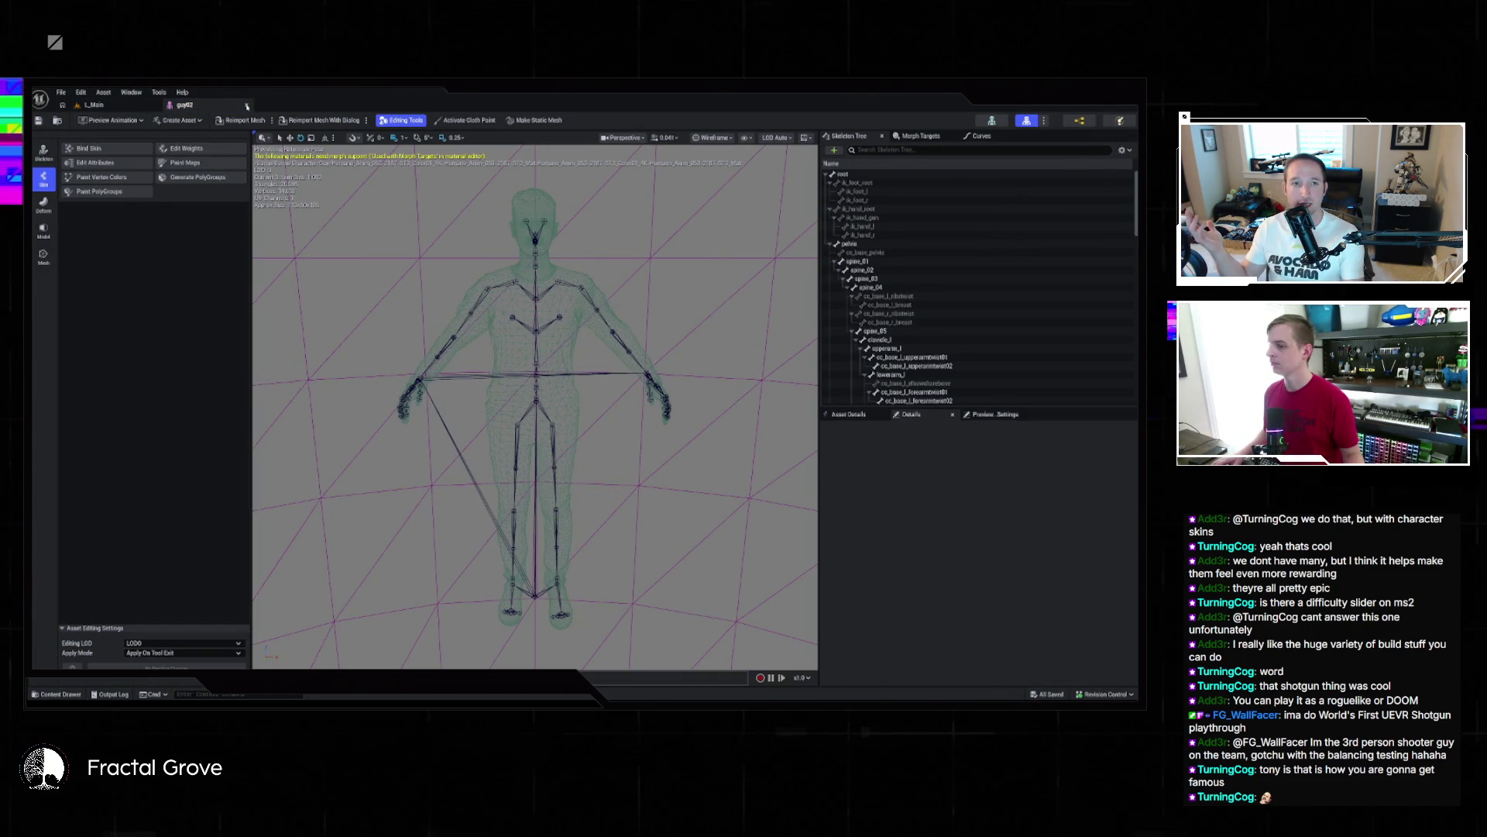
pyautogui.click(246, 105)
# Move guy02 onto the Guy folder and dismiss the Failed Renames report
pyautogui.click(56, 694)
pyautogui.moveTo(466, 438)
pyautogui.mouseDown()
pyautogui.moveTo(294, 486)
pyautogui.moveTo(239, 445)
pyautogui.mouseUp()
pyautogui.click(271, 474)
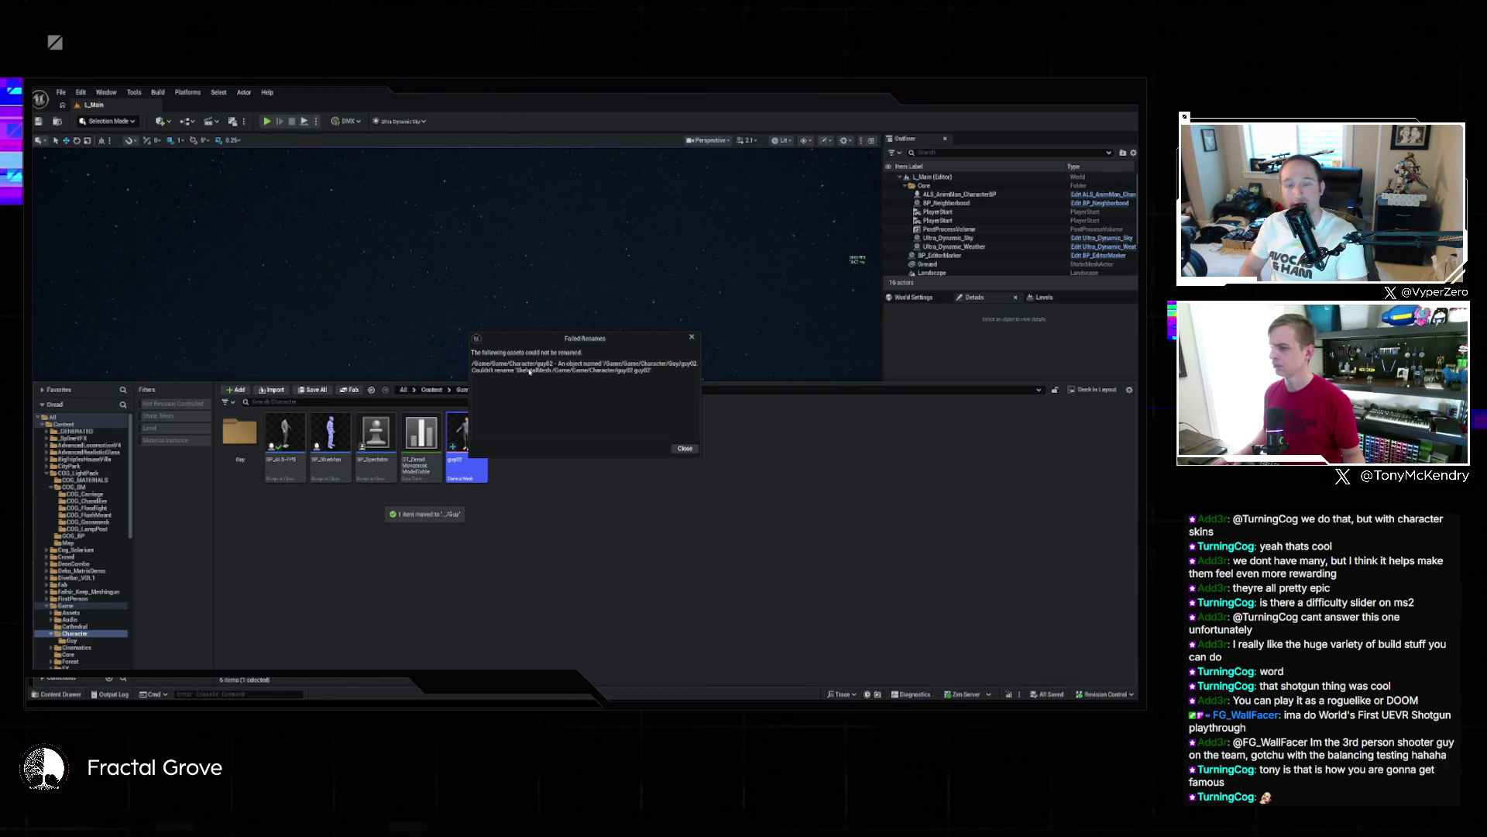
pyautogui.click(681, 448)
# Check the Guy folder's contents, then view guy02's references in the Reference Viewer
pyautogui.click(64, 694)
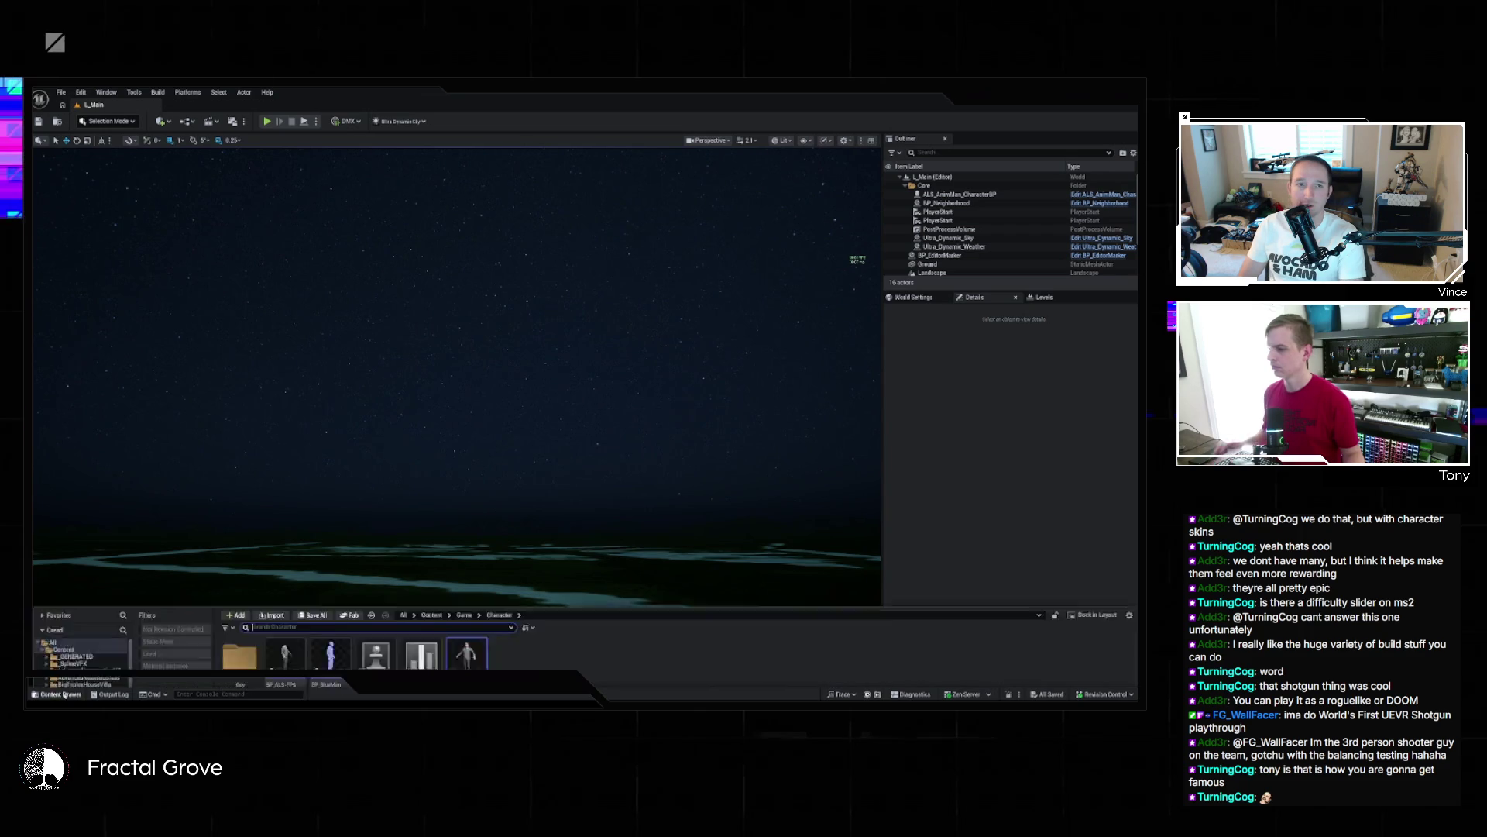
pyautogui.doubleClick(240, 437)
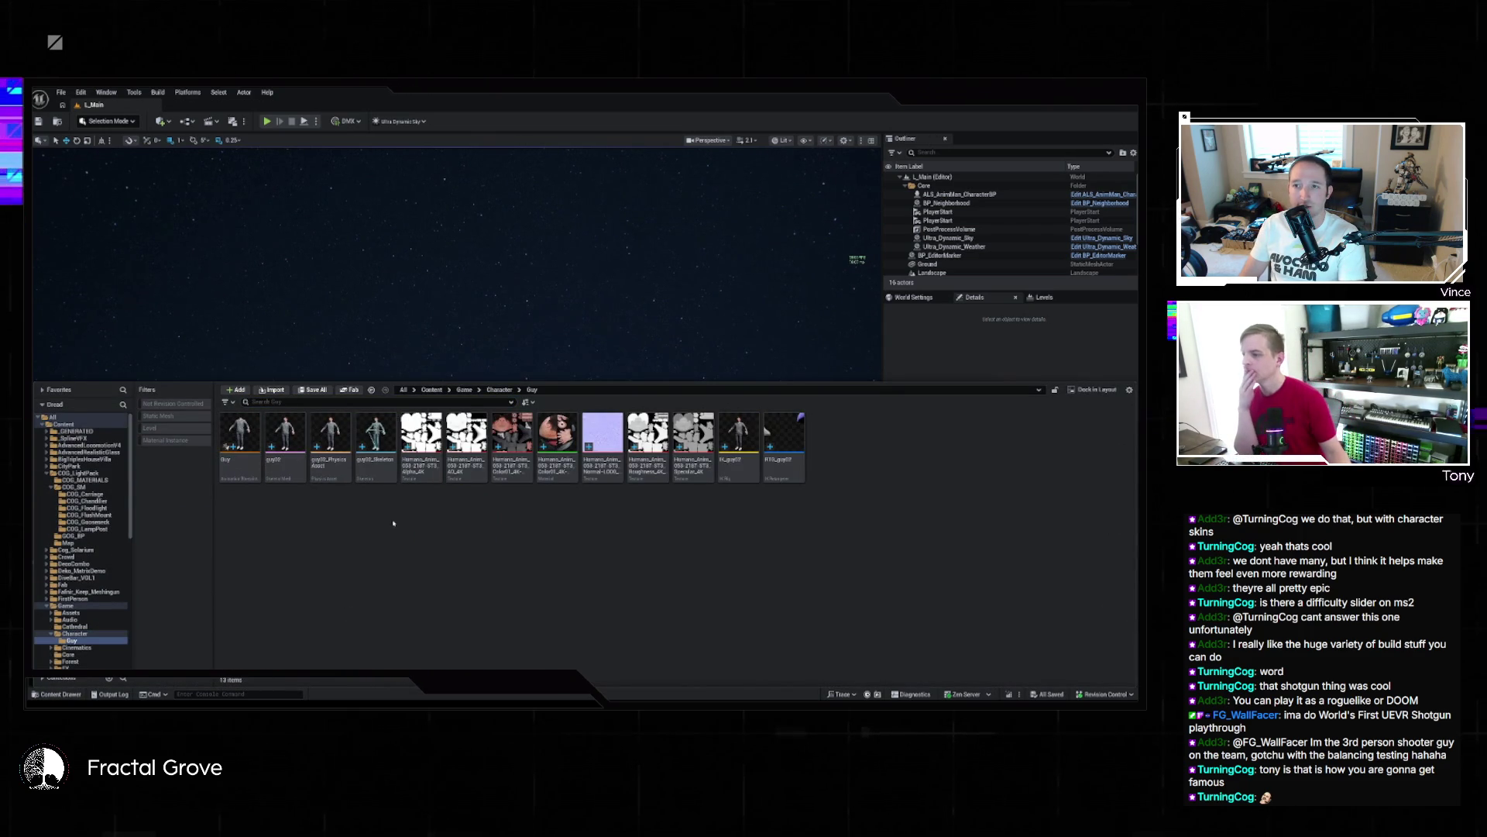
pyautogui.moveTo(288, 433)
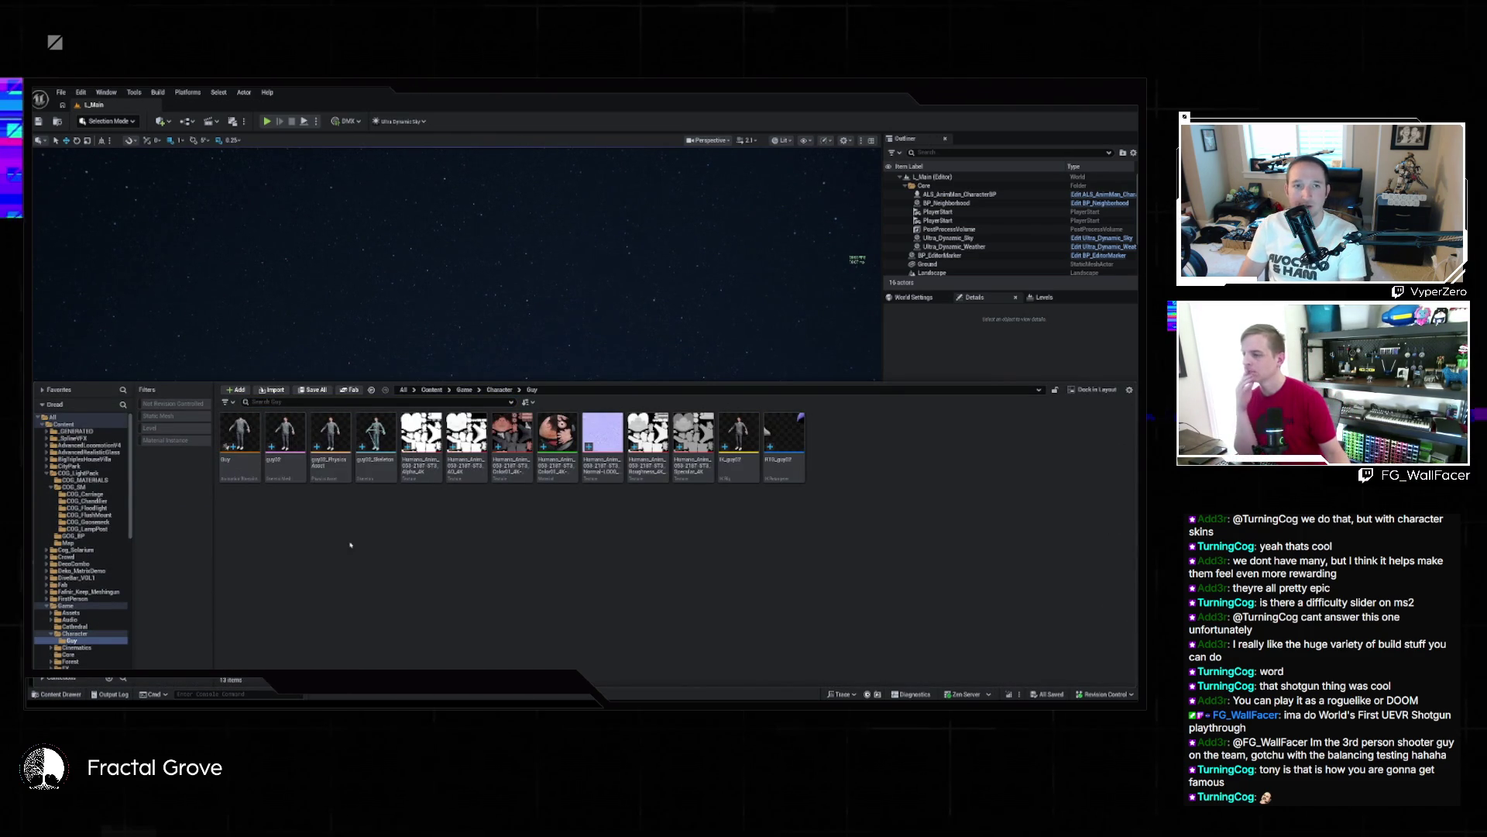
pyautogui.hotkey('alt', 'Left')
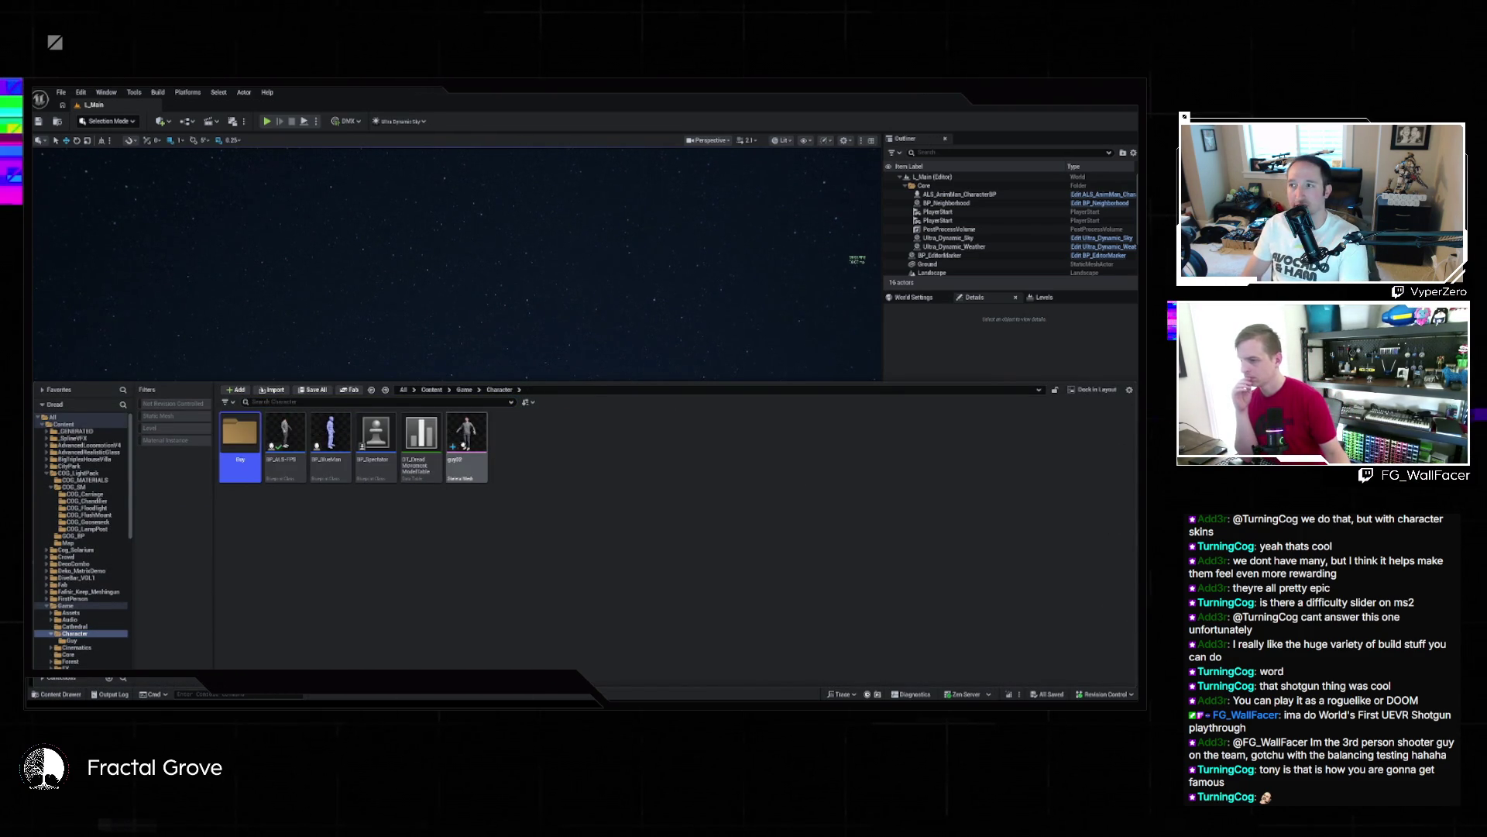
pyautogui.rightClick(461, 441)
pyautogui.moveTo(535, 547)
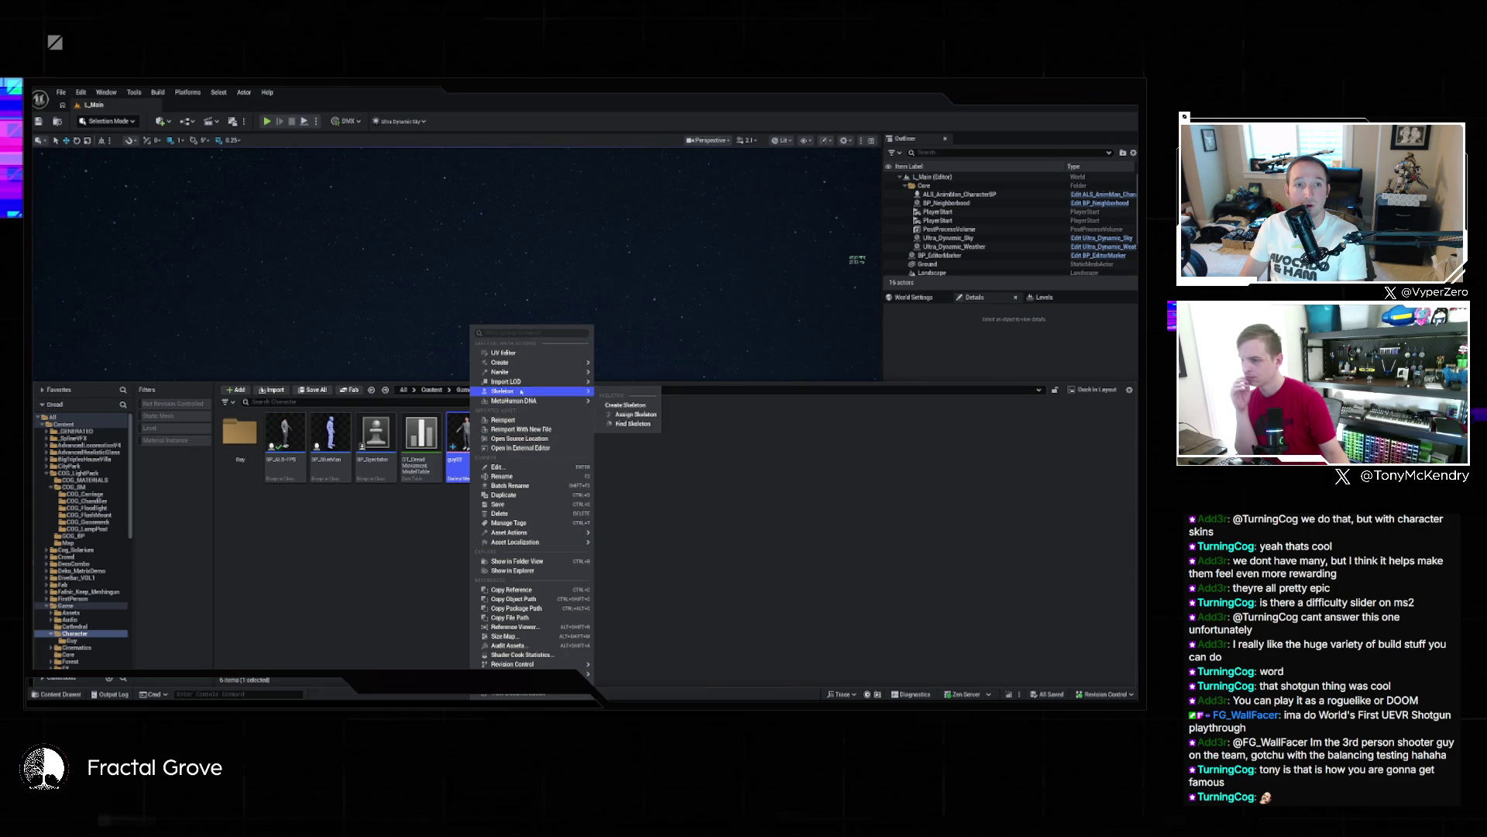
pyautogui.click(514, 627)
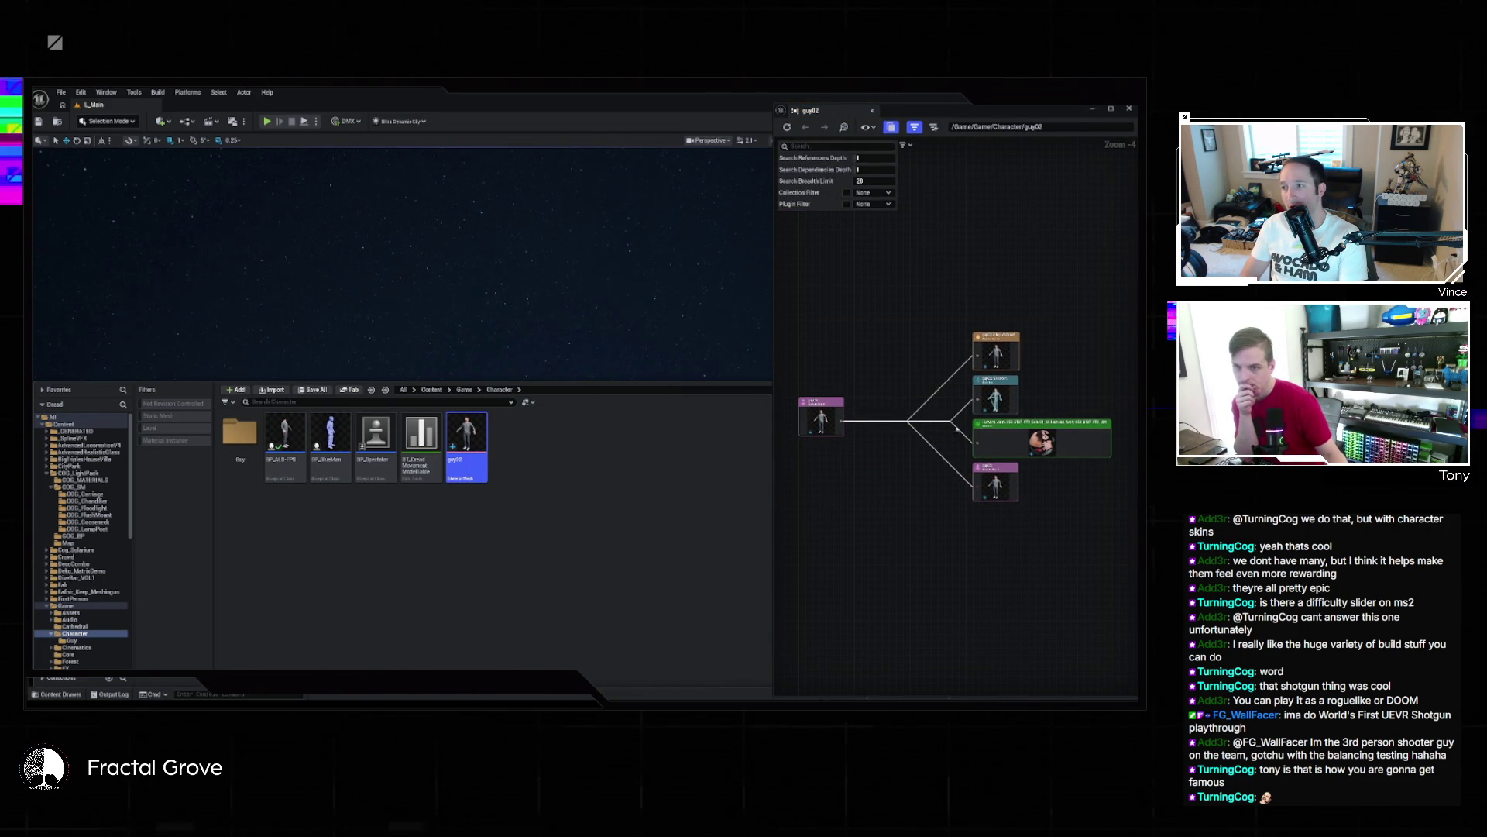
pyautogui.click(608, 485)
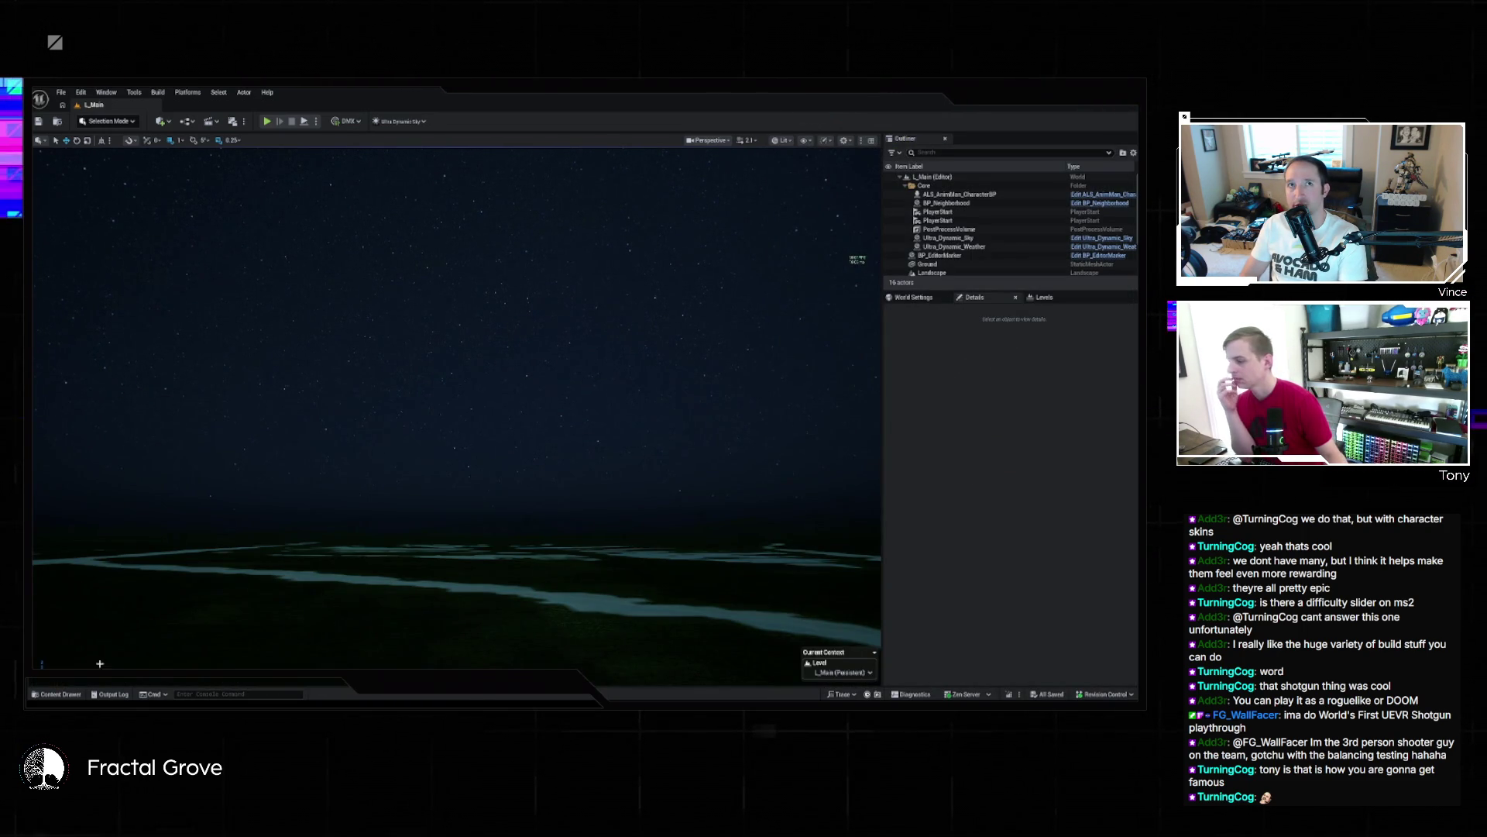
# Clear the selection, collapse the Content Drawer and switch away from the editor
pyautogui.click(56, 693)
pyautogui.click(399, 549)
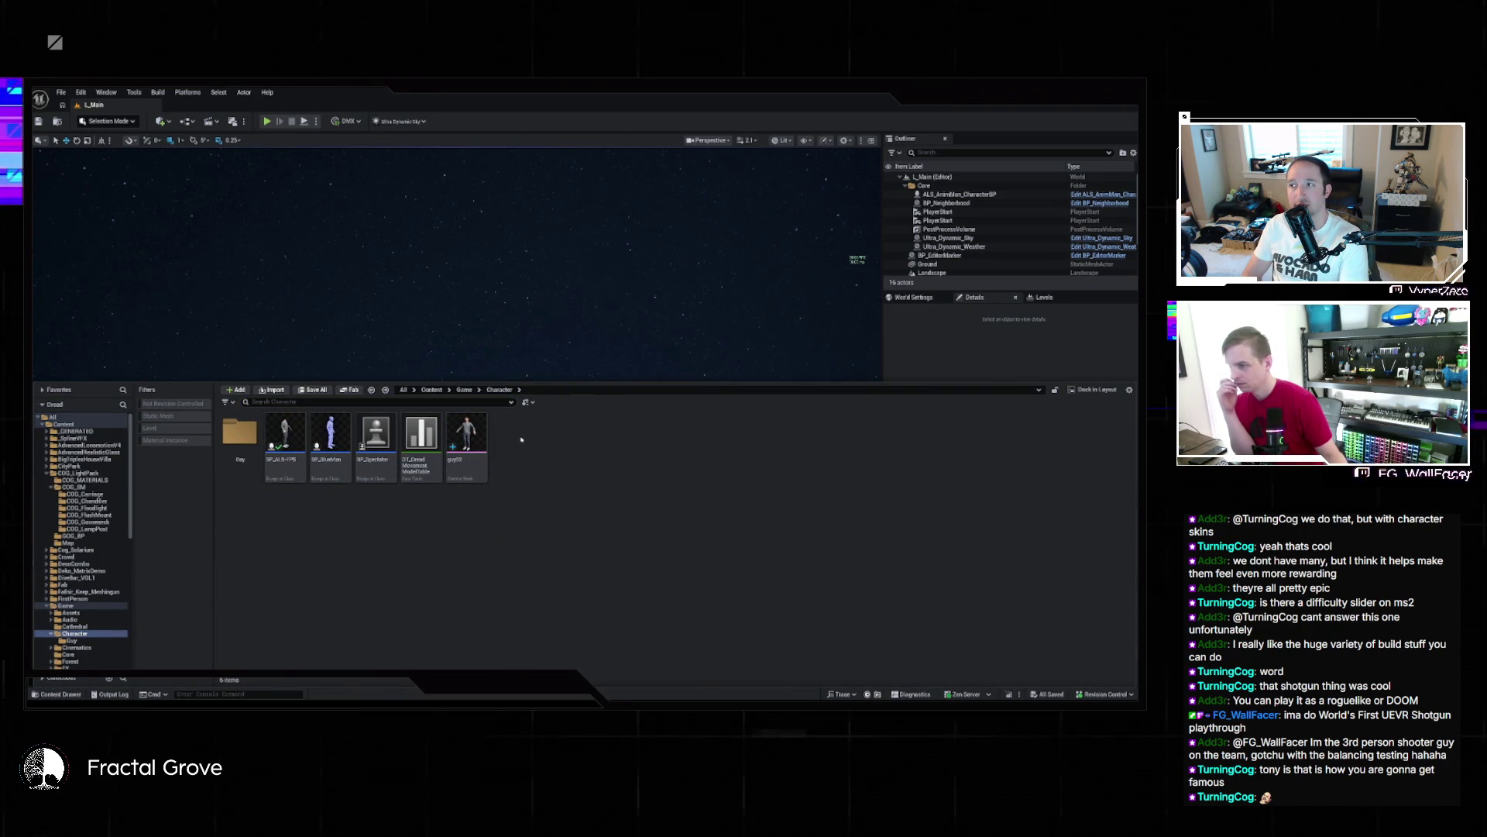
pyautogui.rightClick(521, 504)
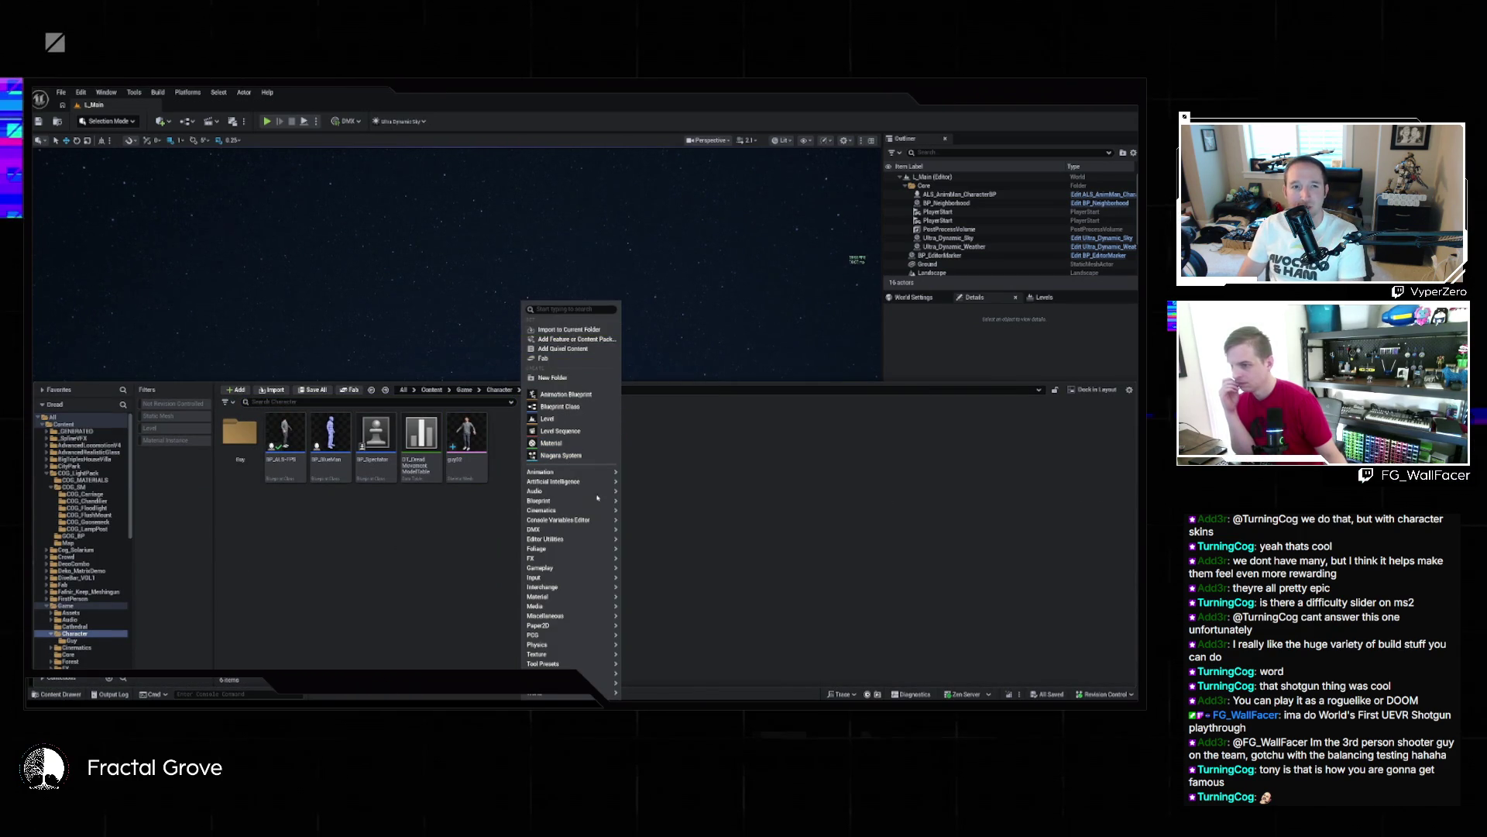
pyautogui.click(752, 443)
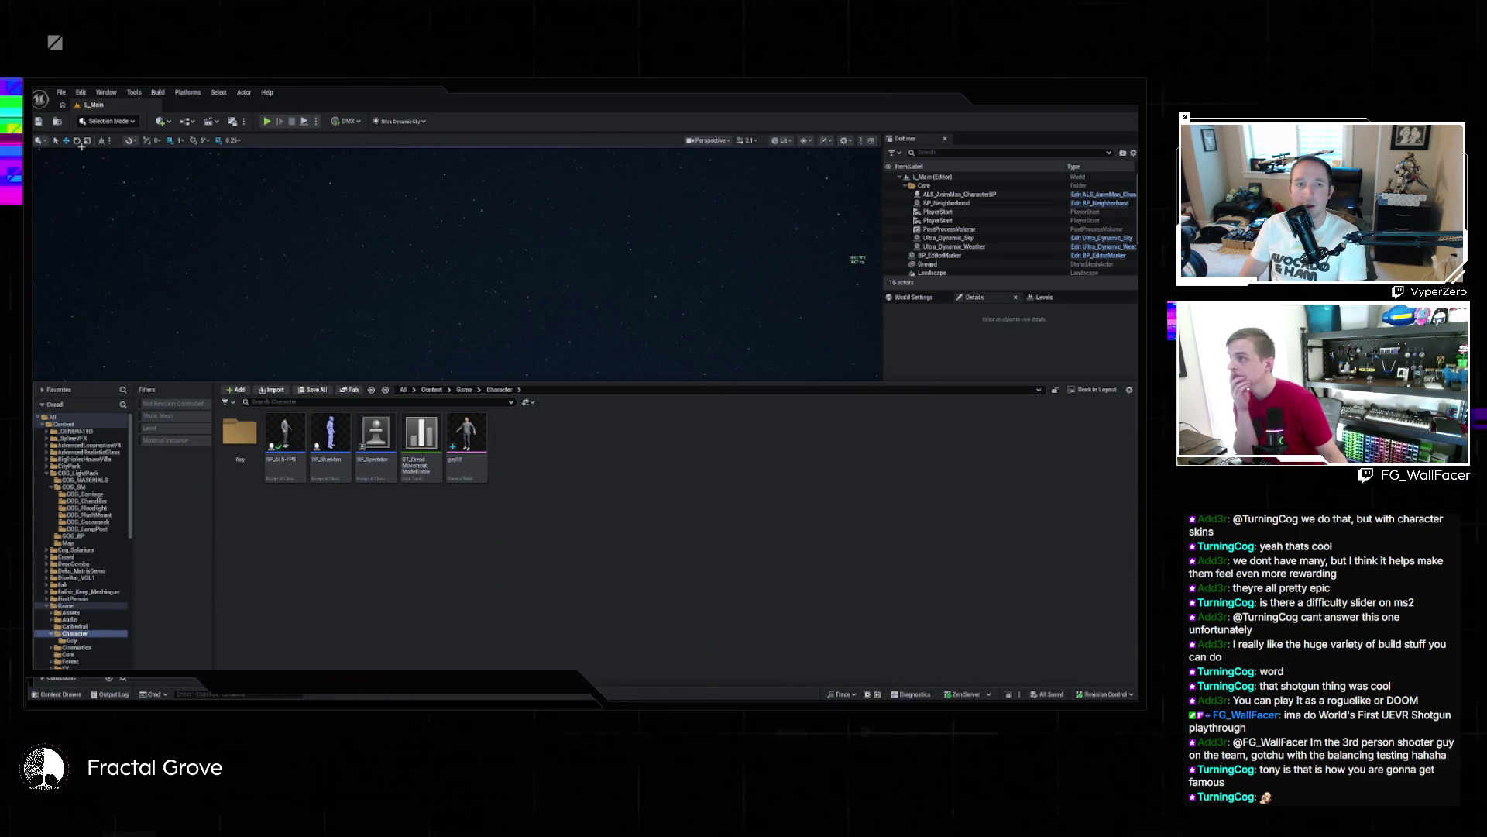
pyautogui.hotkey('ctrl', 'space')
pyautogui.hotkey('alt', 'Tab')
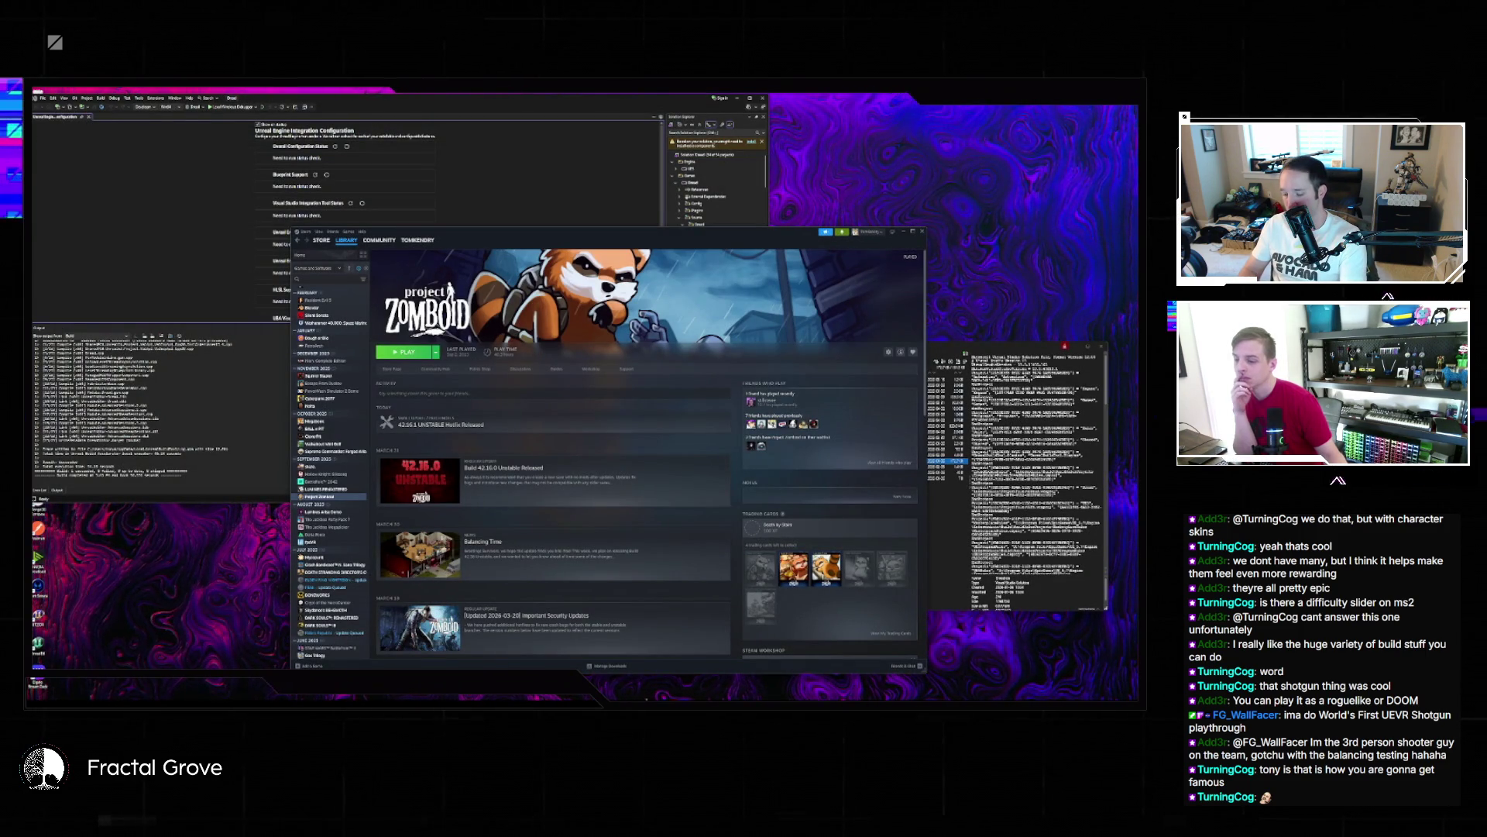
# Preview the .uproject file in File Explorer's preview pane, then return to Unreal Editor
pyautogui.click(945, 474)
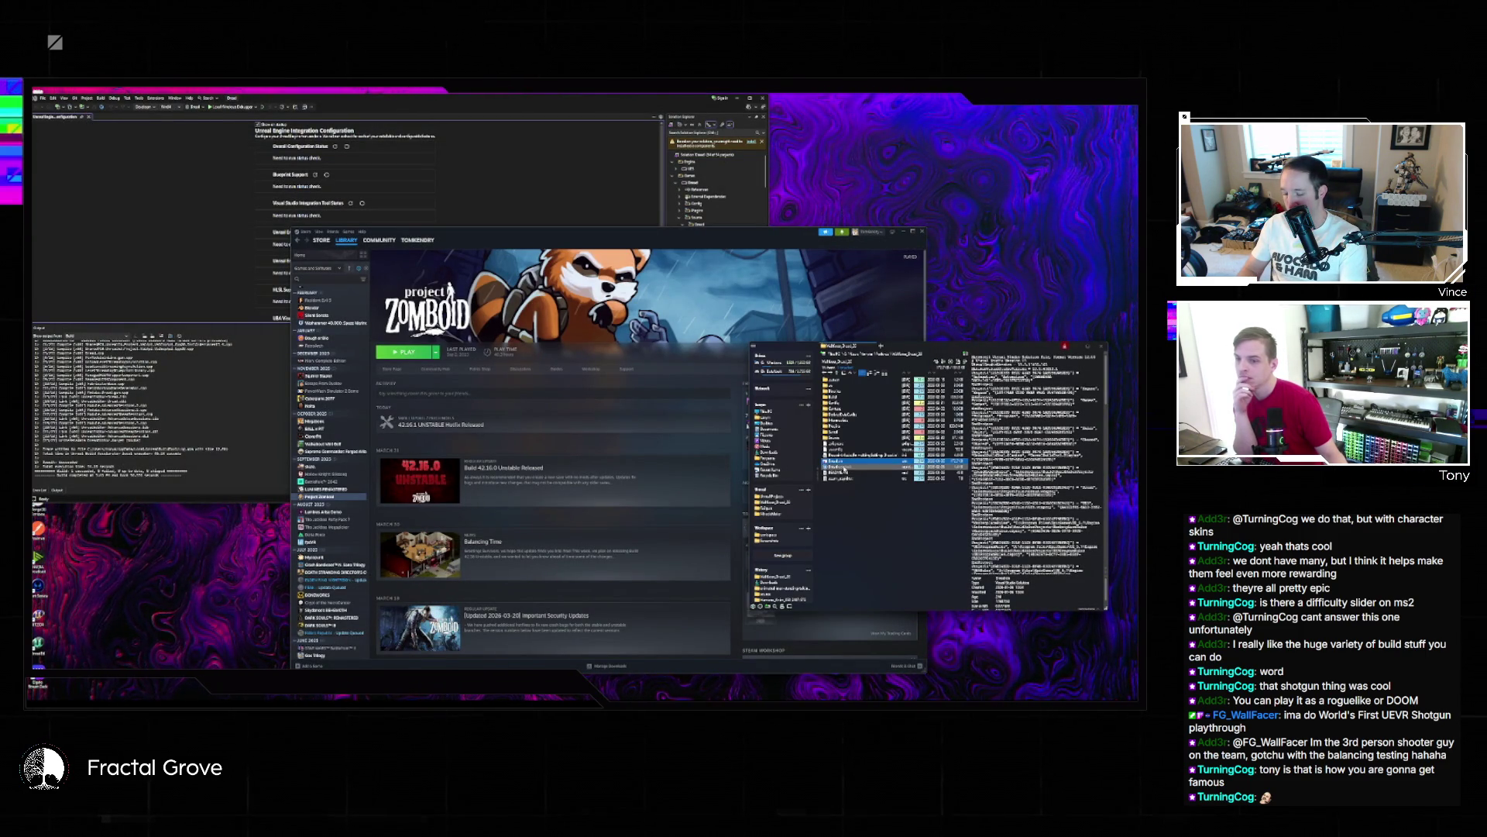
pyautogui.click(843, 467)
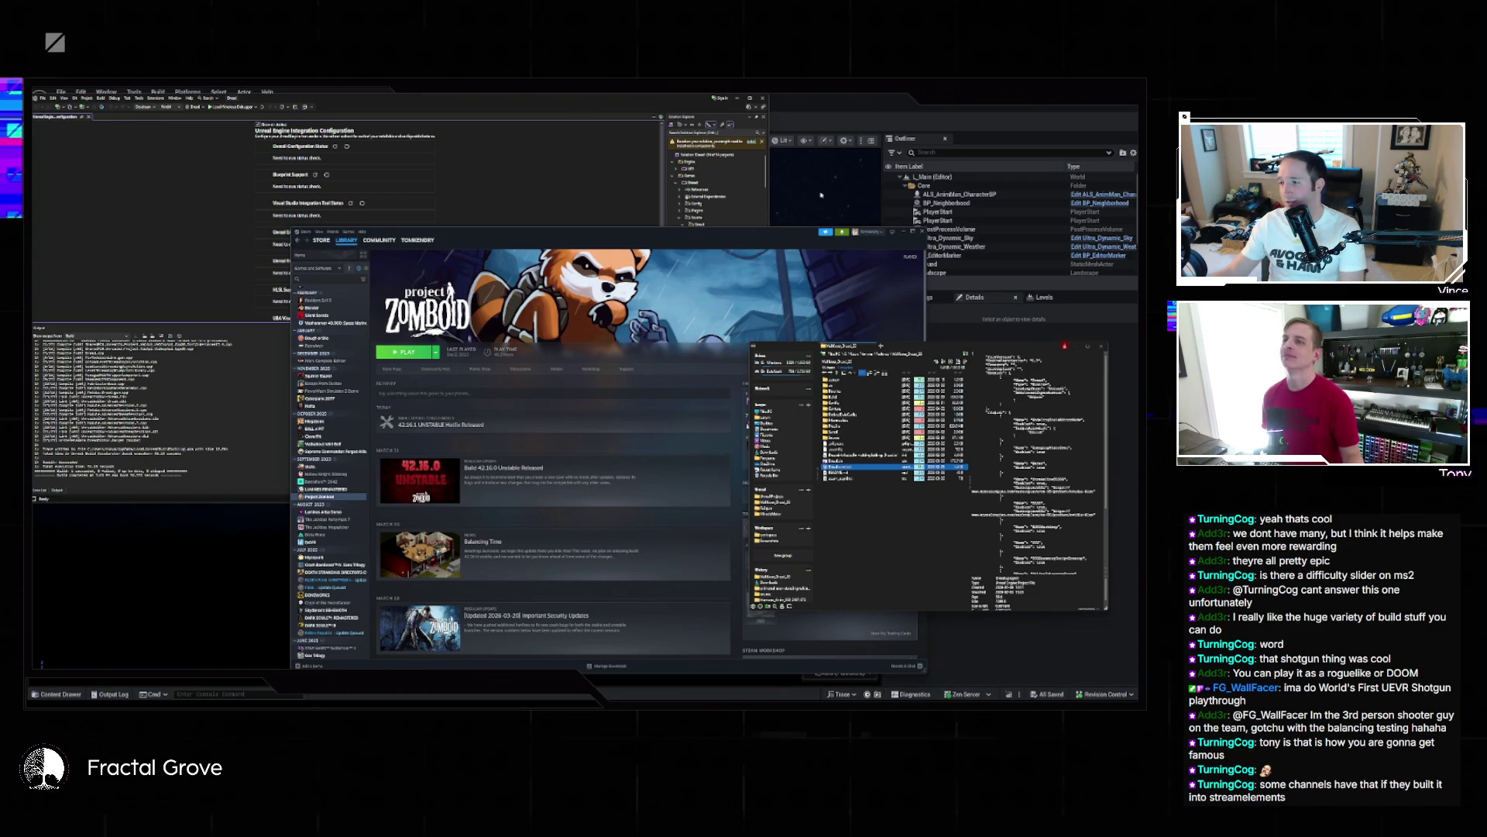
pyautogui.click(800, 104)
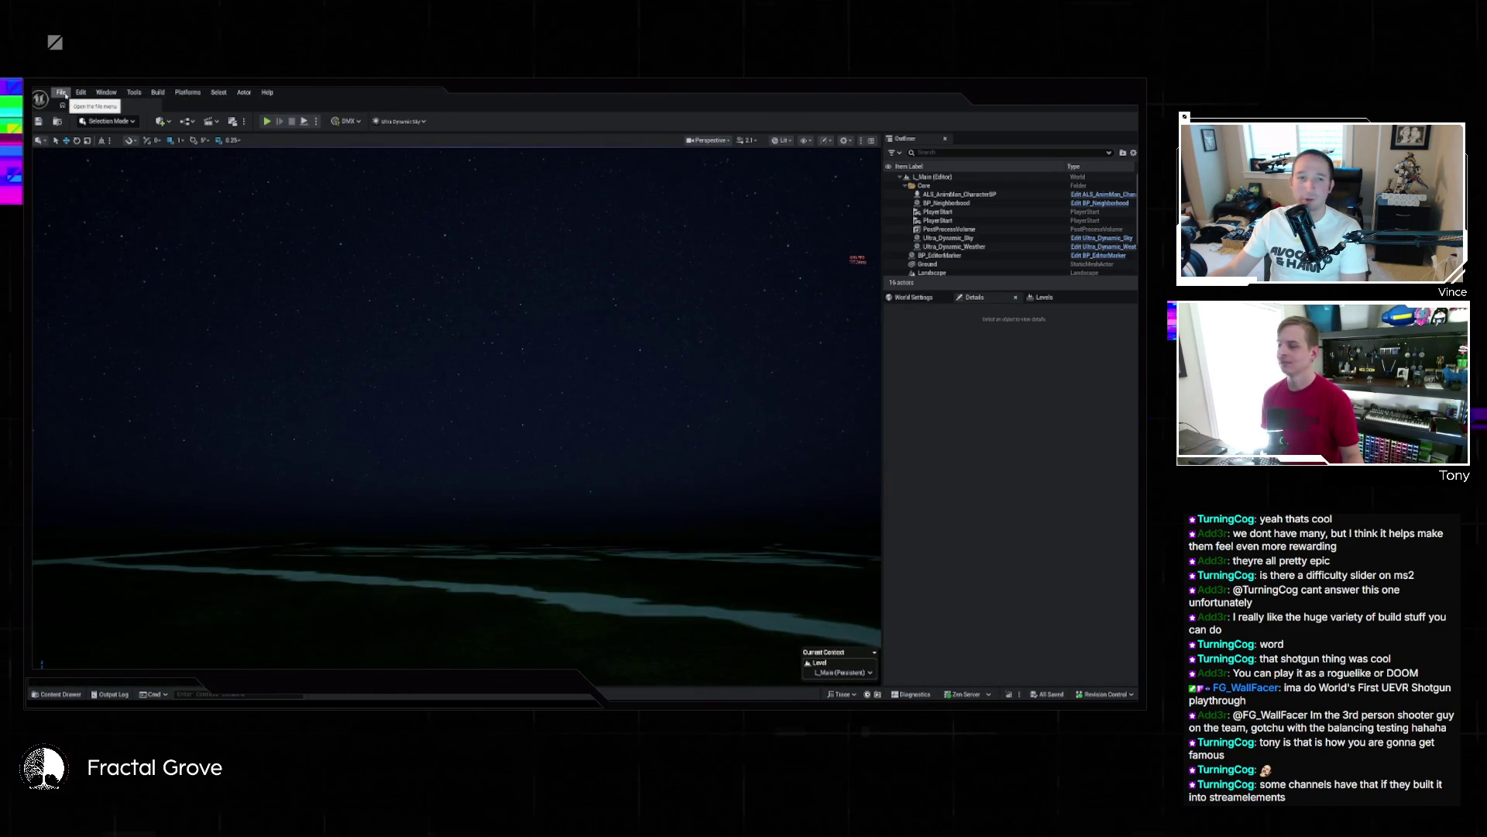
# Check guy02 in the Guy folder, then open the BP_ALS-FPS blueprint from Character
pyautogui.click(56, 692)
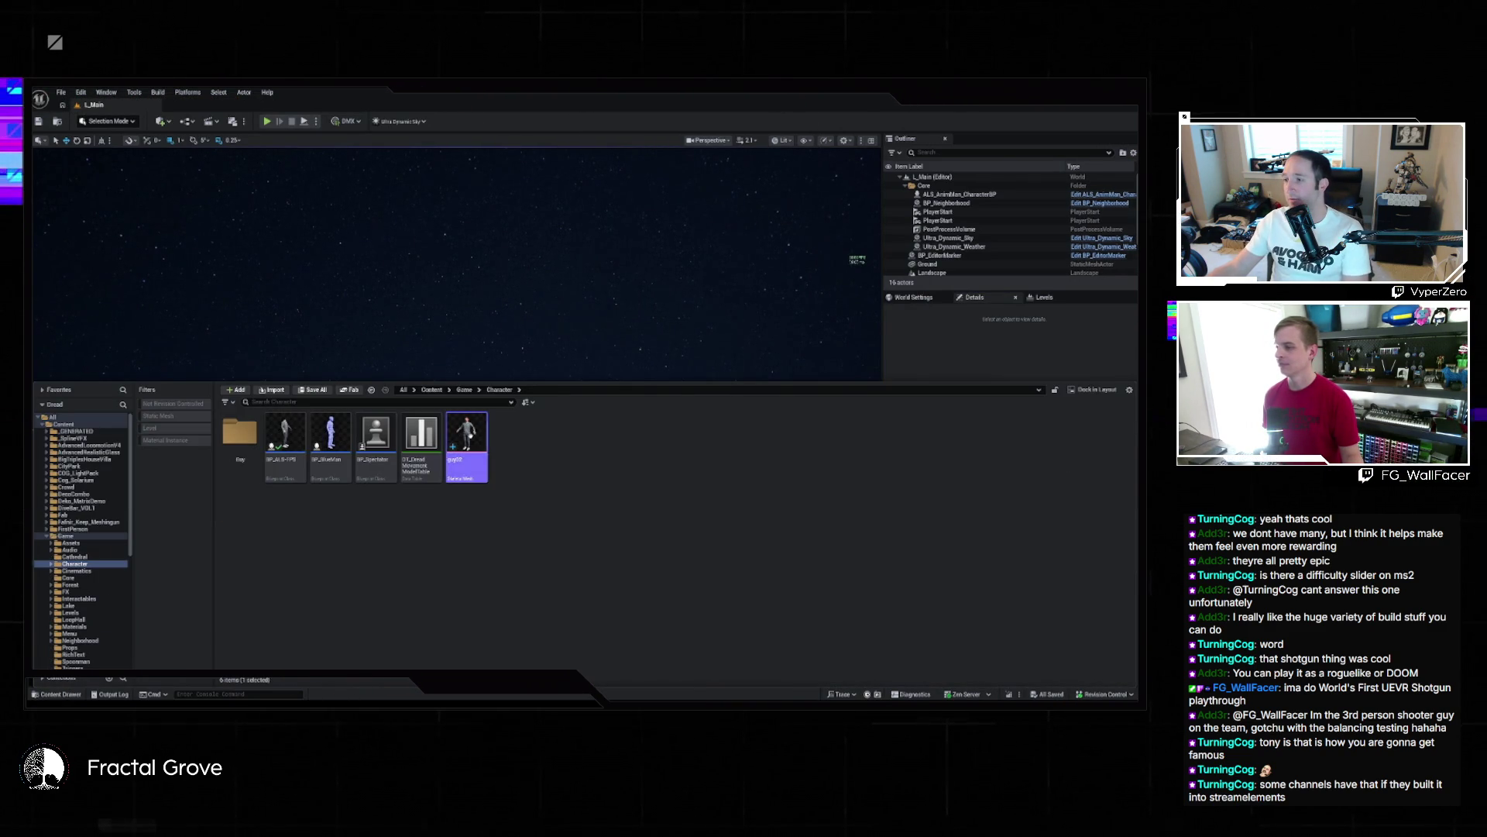
pyautogui.doubleClick(240, 432)
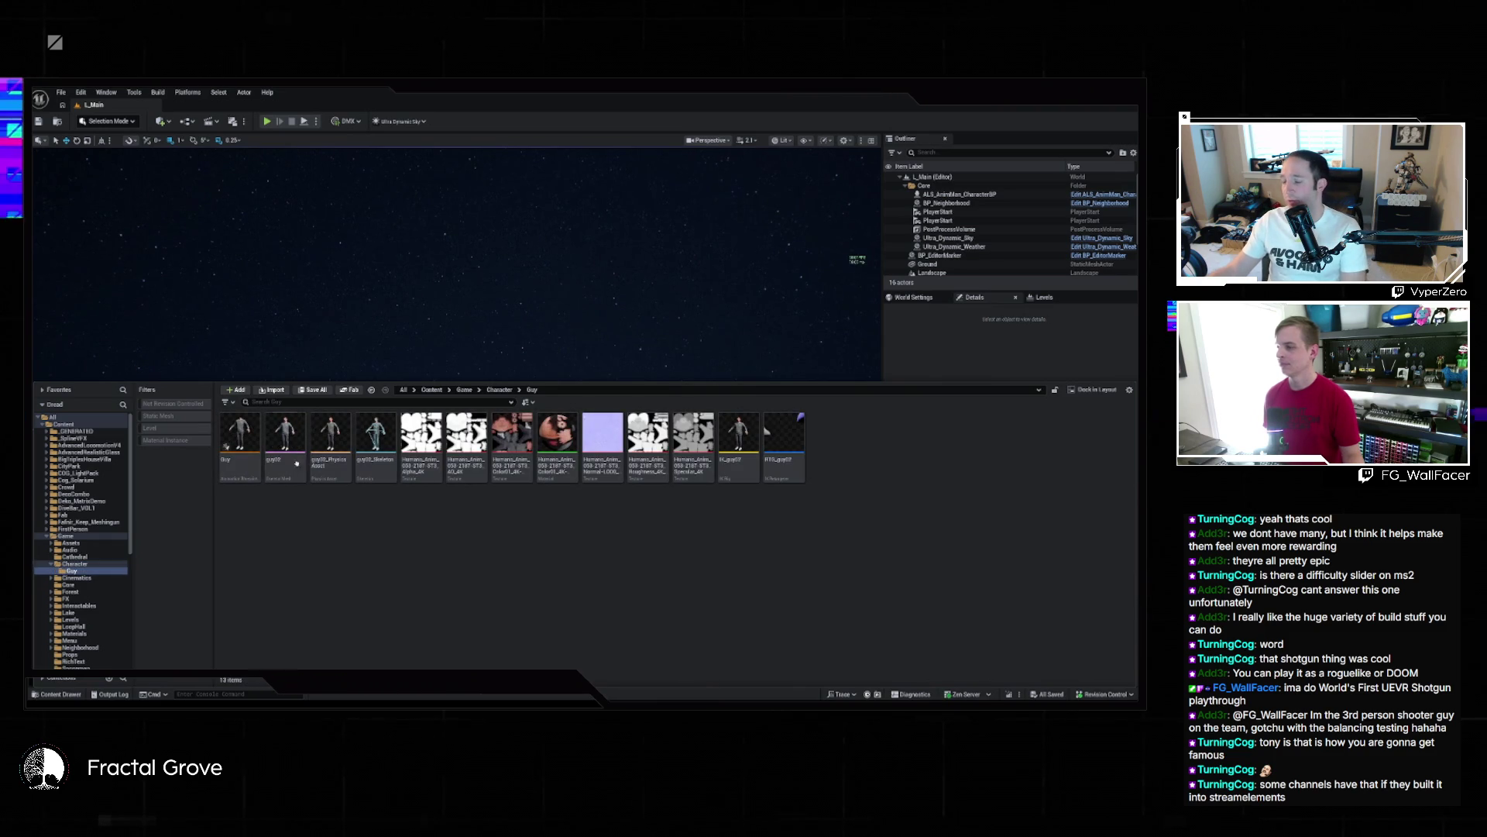
pyautogui.click(285, 434)
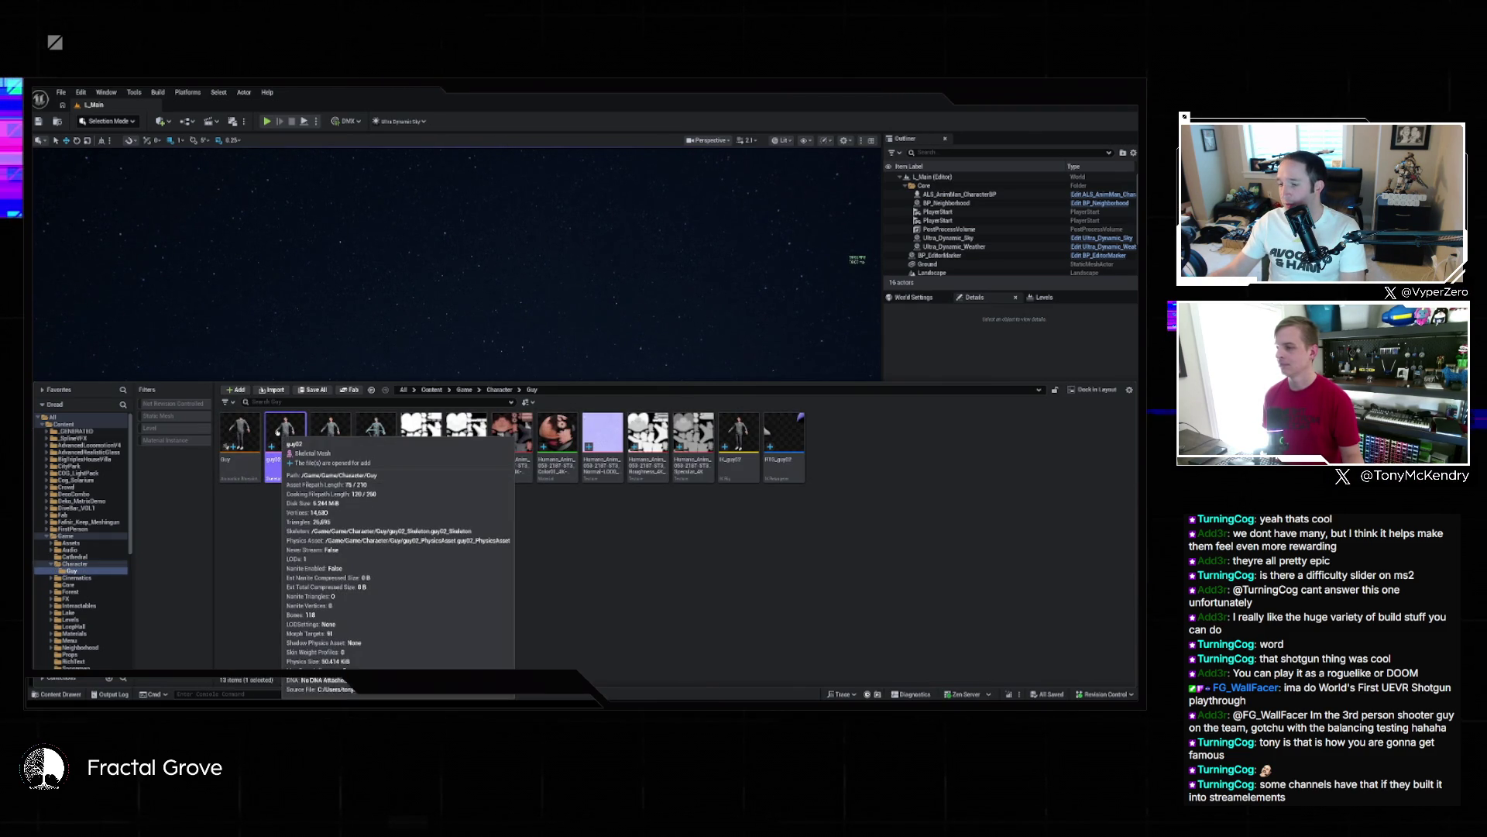
pyautogui.hotkey('alt', 'Left')
pyautogui.doubleClick(286, 456)
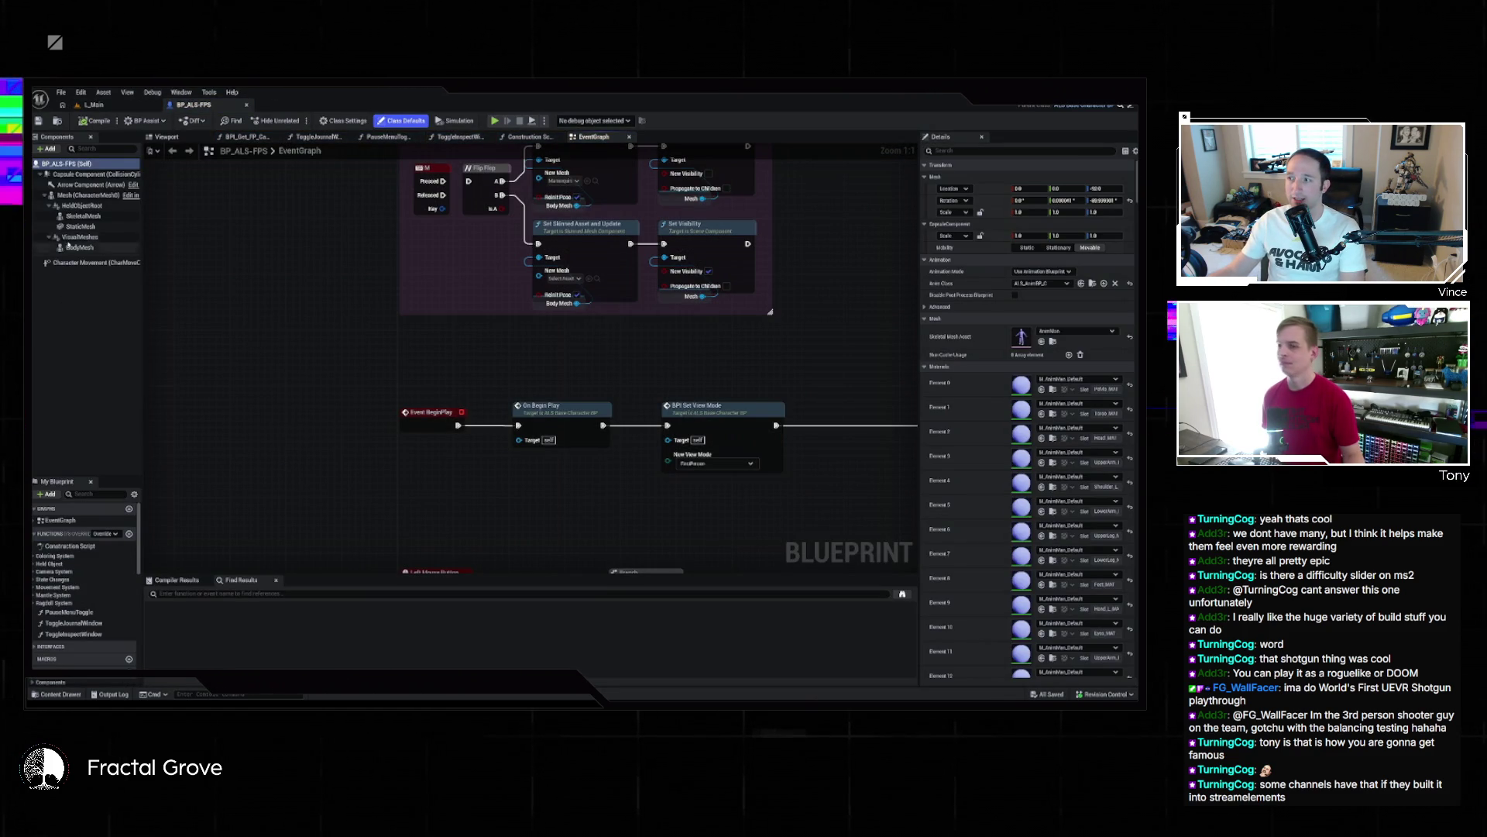
# Confirm BodyMesh points to Guy's guy02, then delete the leftover guy02 in Character
pyautogui.click(70, 247)
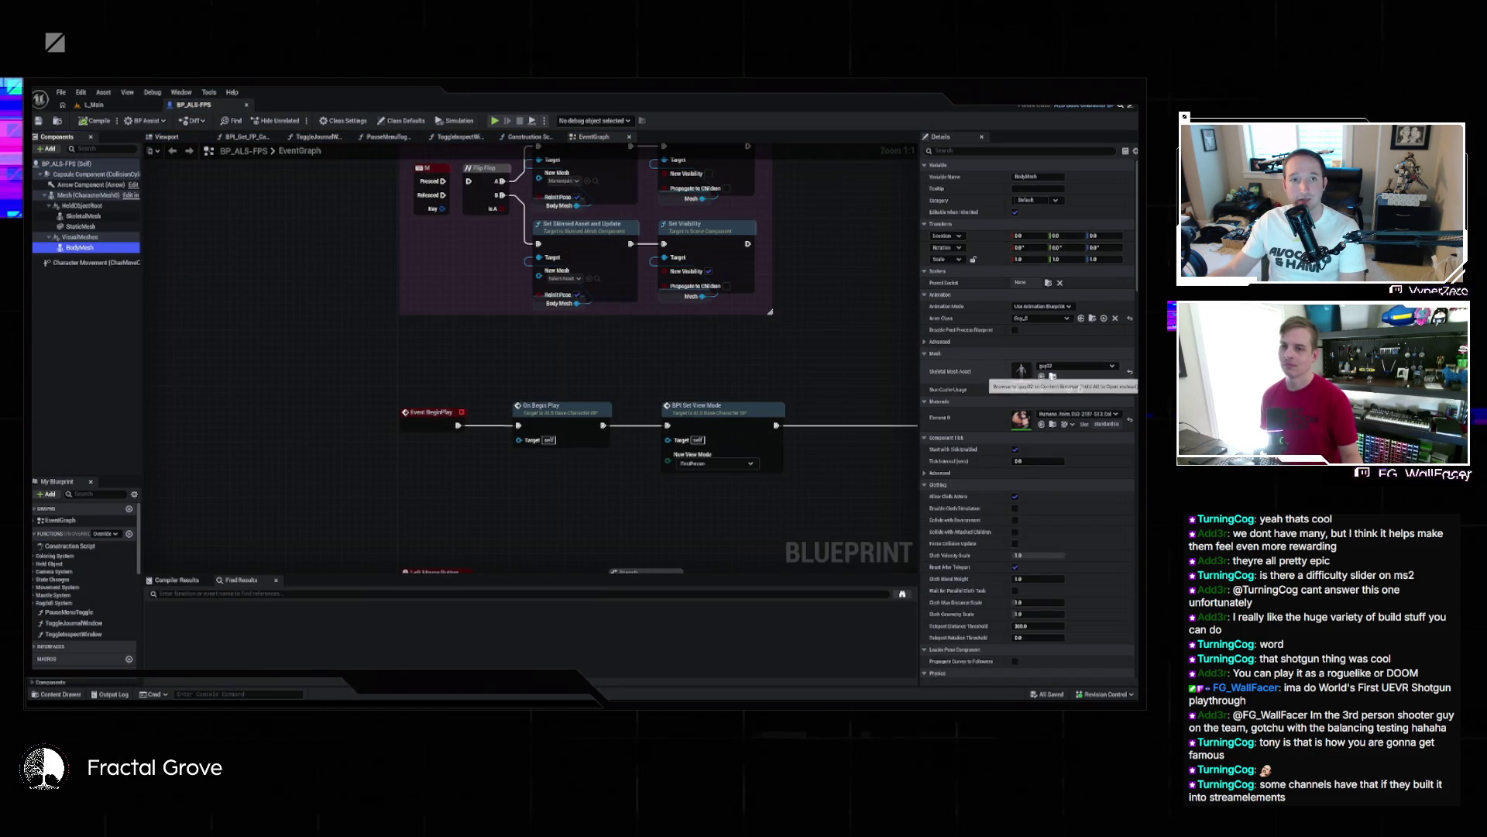
pyautogui.click(1051, 376)
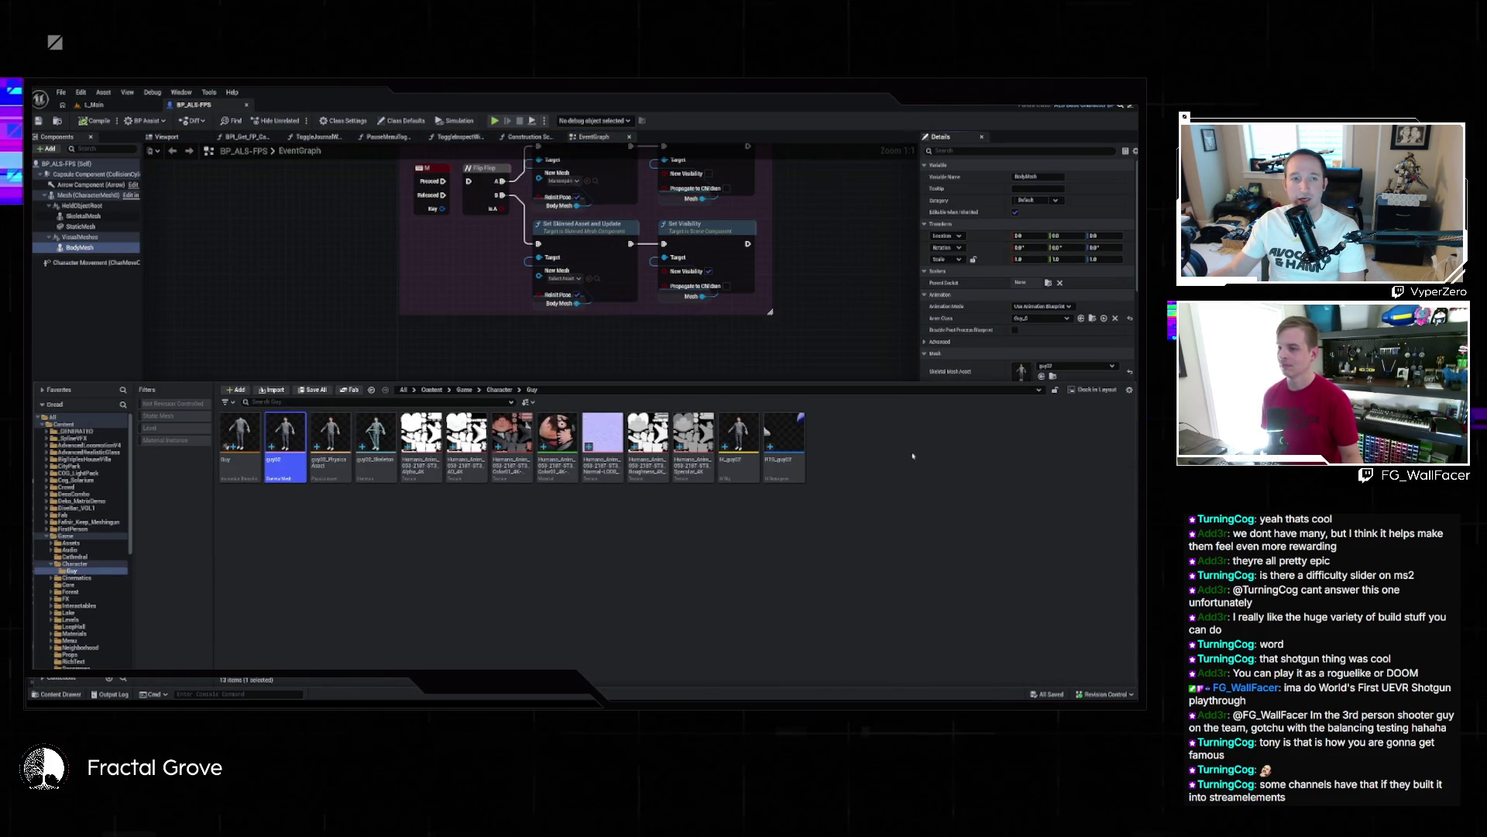
pyautogui.hotkey('alt', 'Left')
pyautogui.moveTo(475, 434)
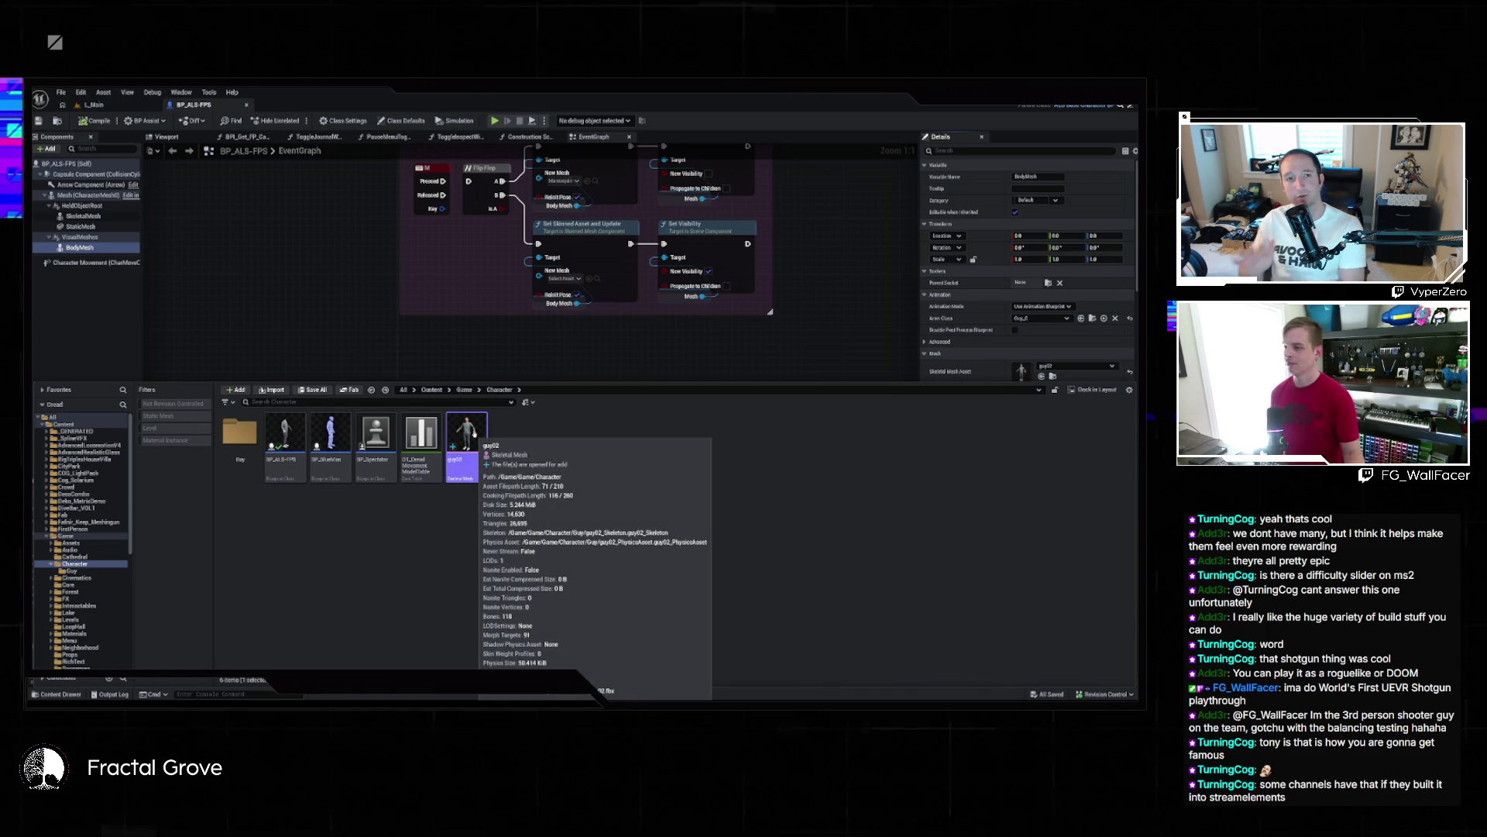
pyautogui.press('Delete')
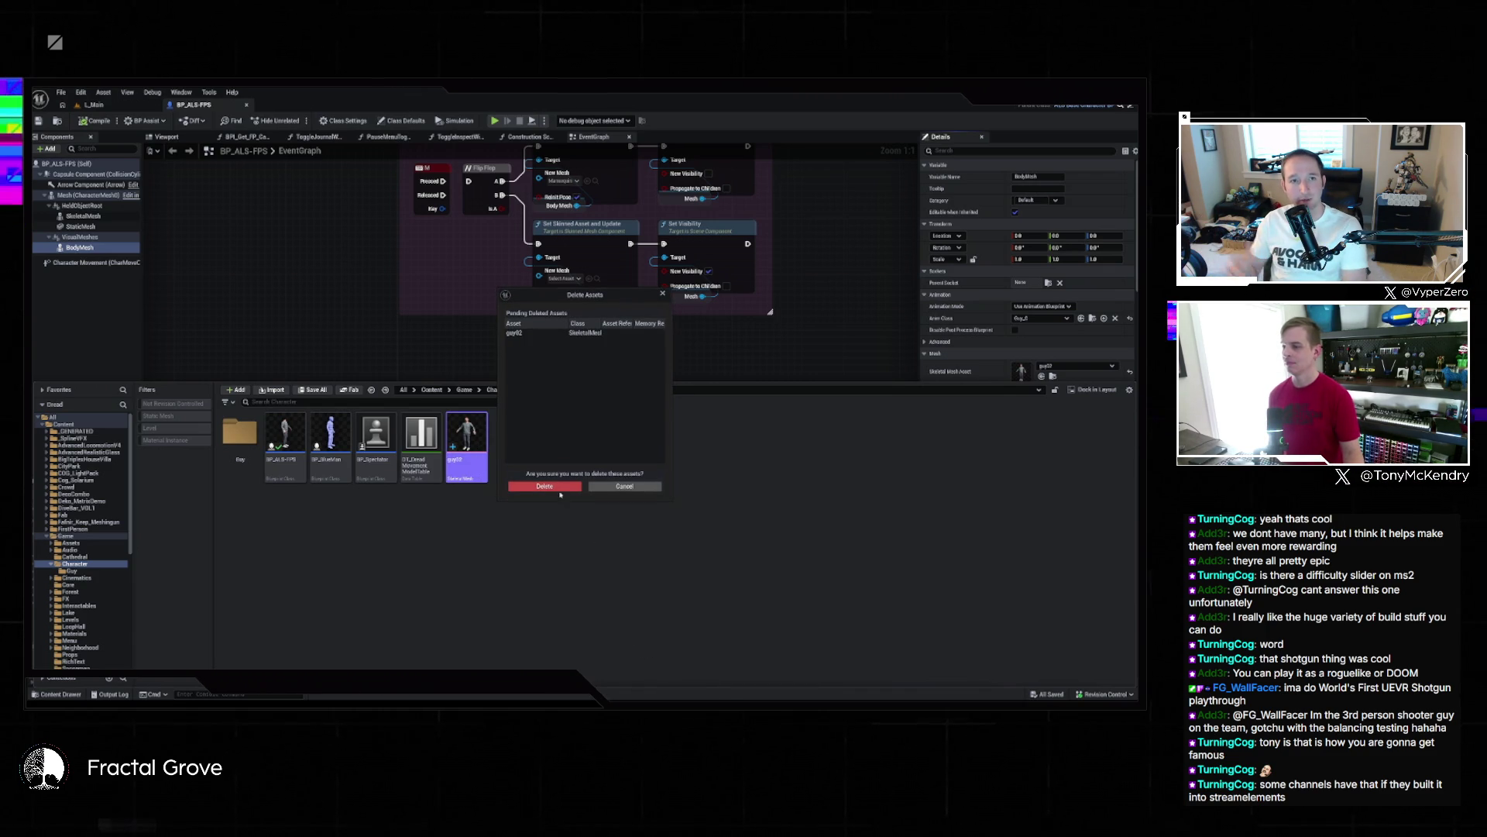
pyautogui.click(558, 487)
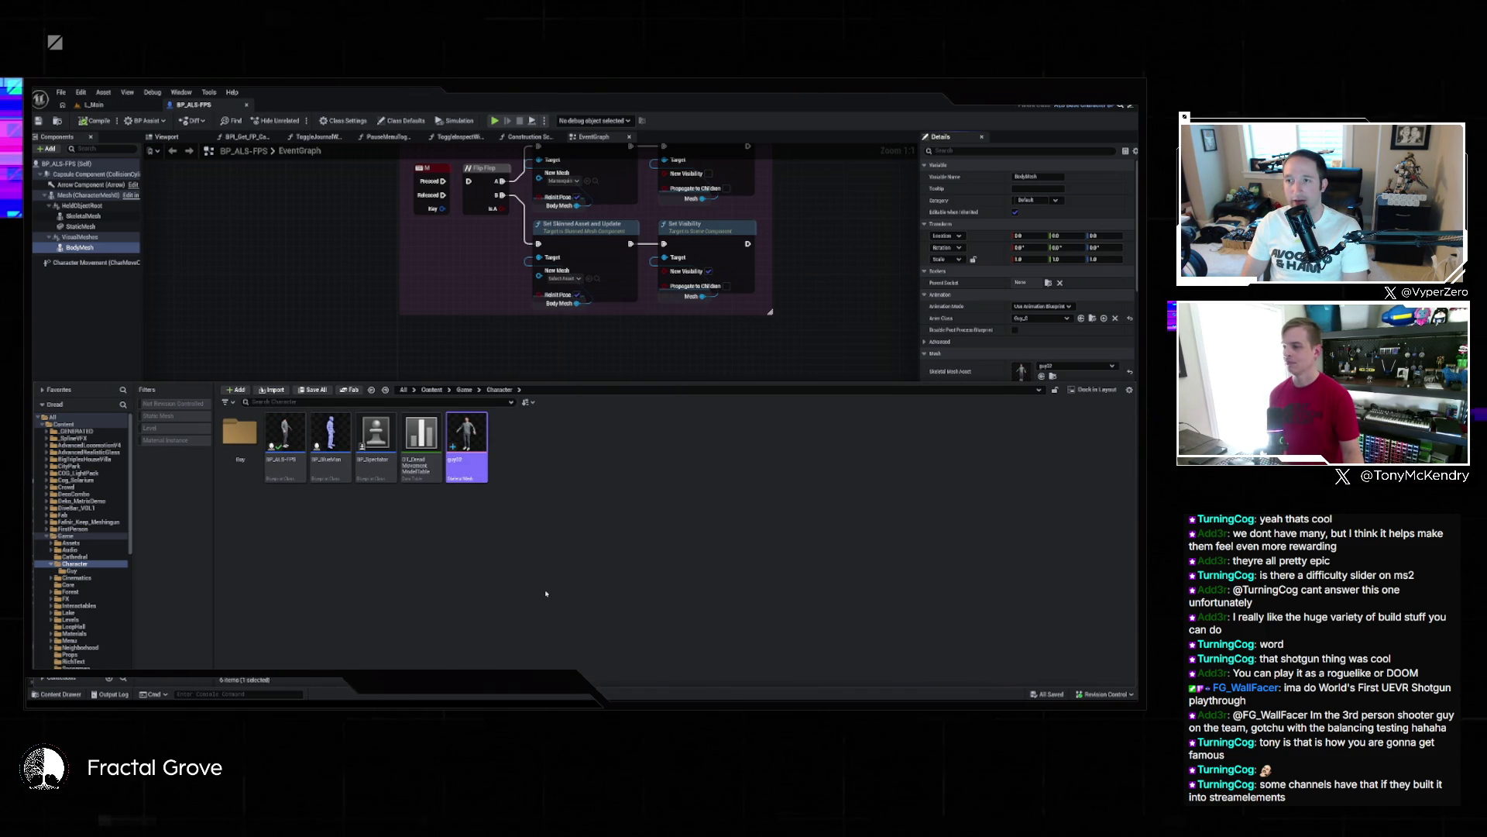
# Open the Guy folder to view its 13 assets and bring up its context menu
pyautogui.click(241, 444)
pyautogui.doubleClick(242, 444)
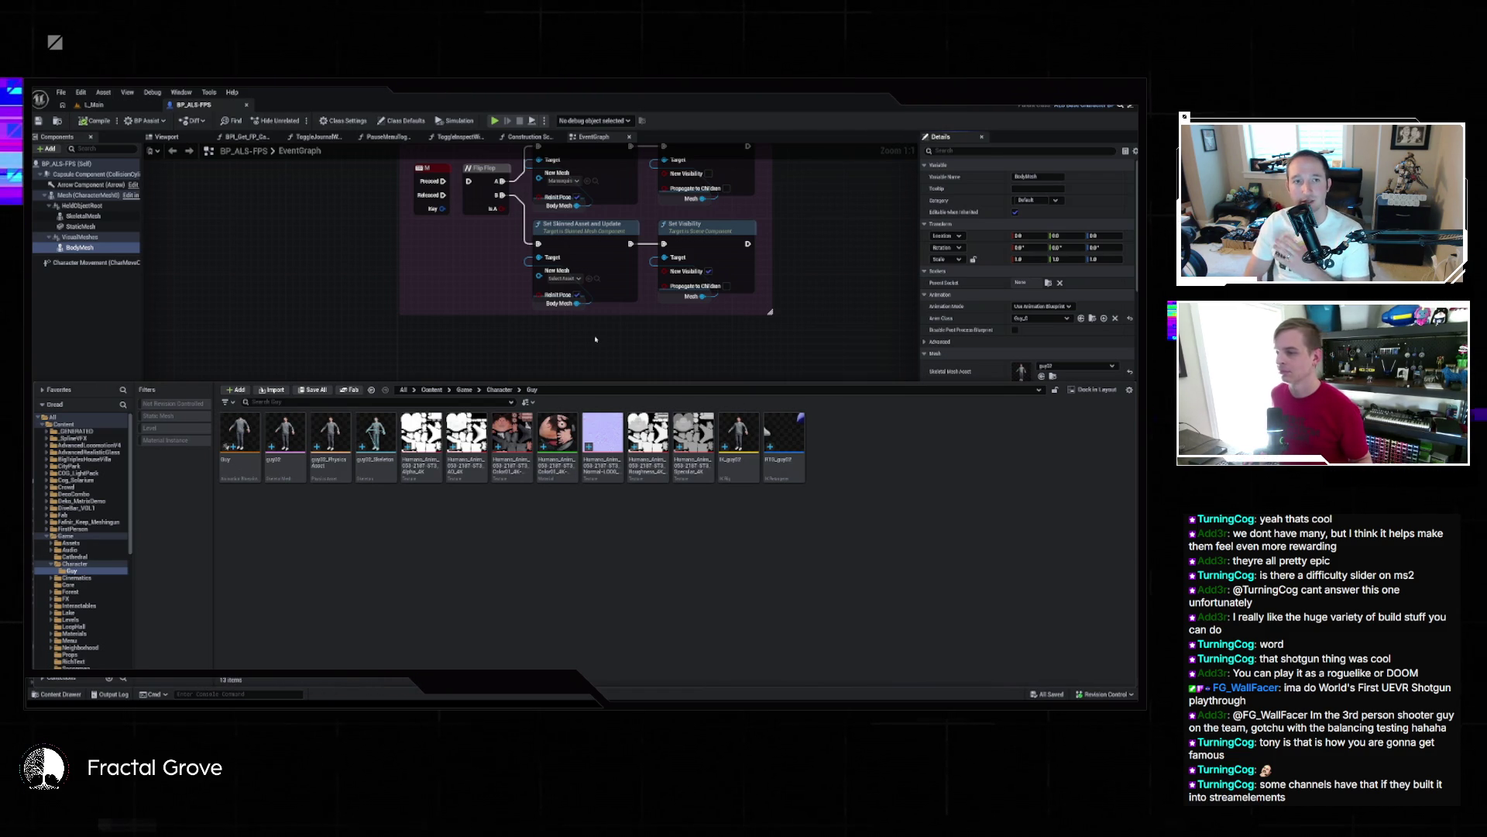
pyautogui.rightClick(643, 534)
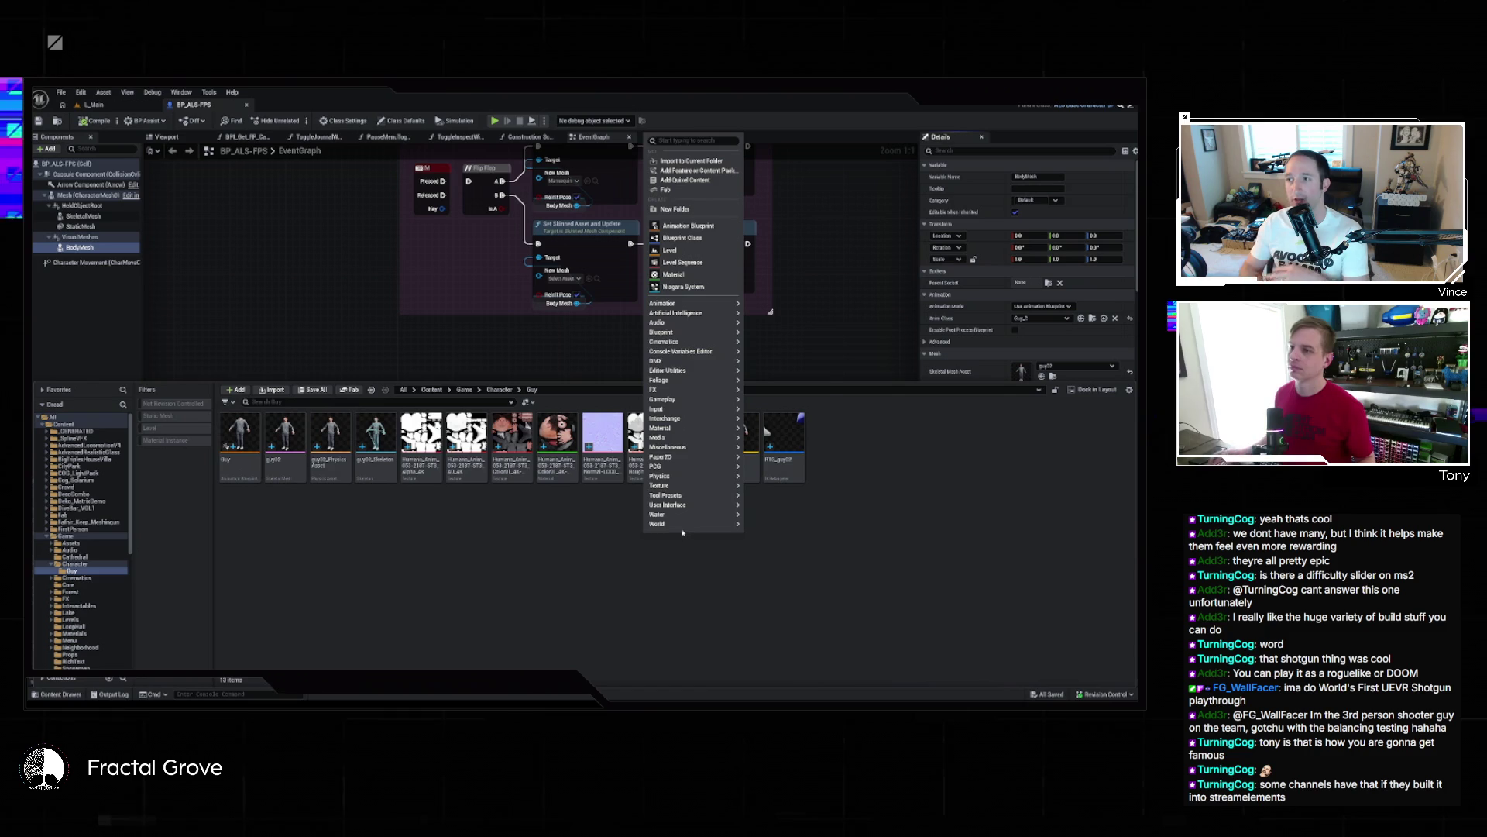
# Create a new subfolder named Textures inside Guy
pyautogui.click(682, 209)
pyautogui.write('Textures')
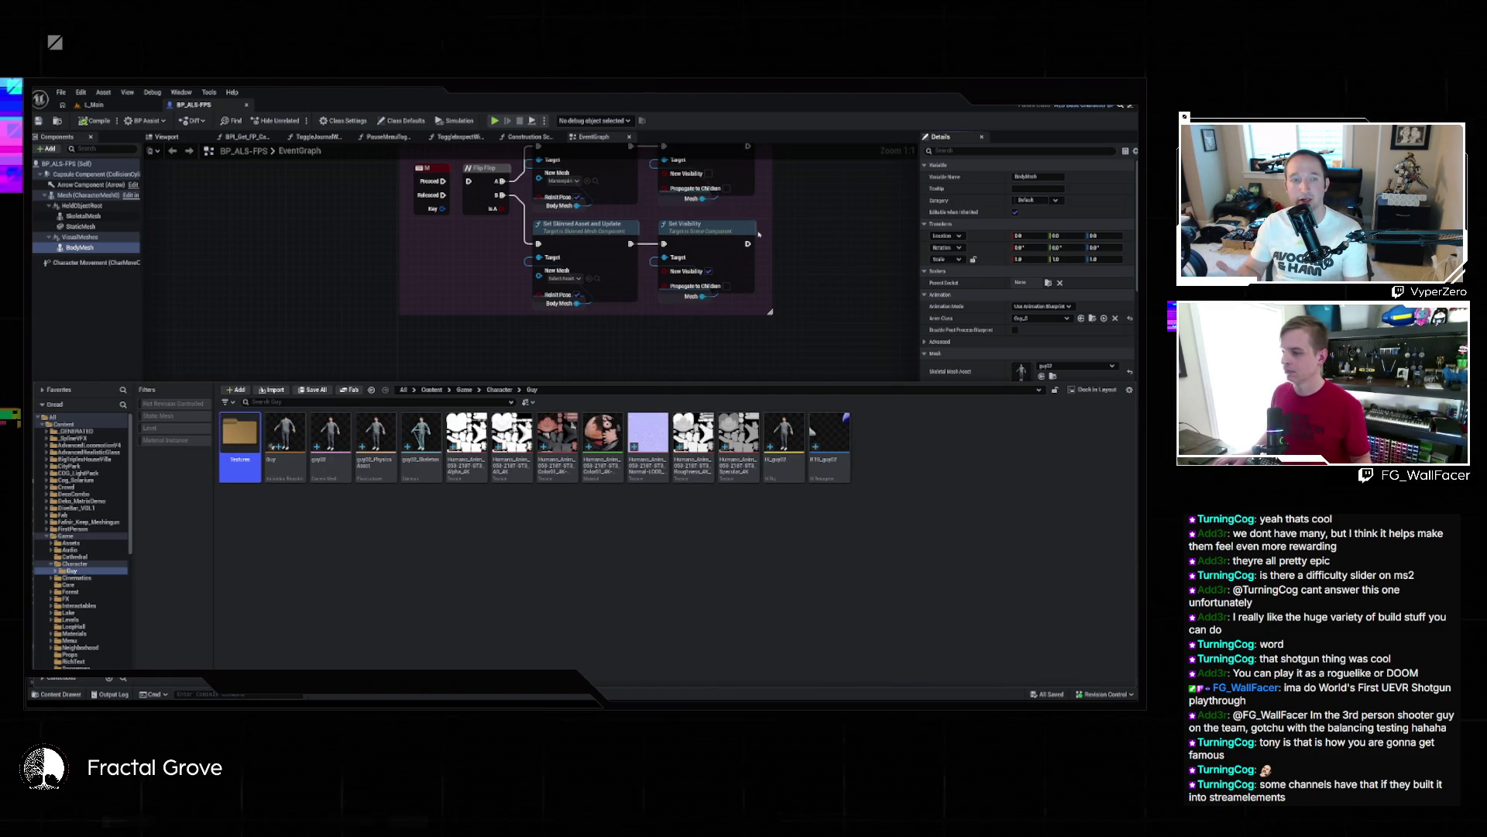
pyautogui.press('Return')
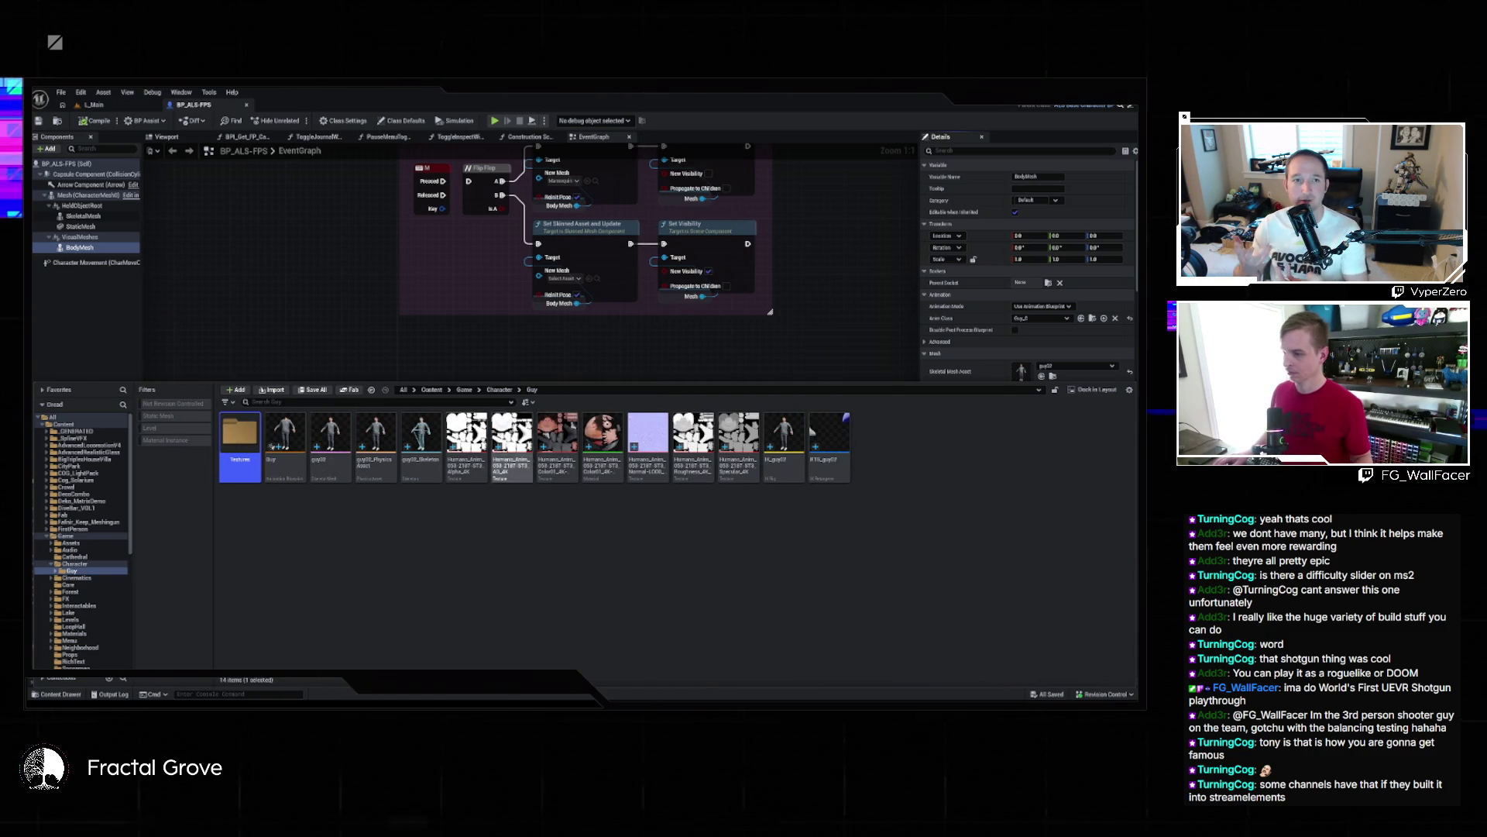
# Move the Normal, Roughness and Specular texture maps into the Textures subfolder
pyautogui.click(467, 441)
pyautogui.keyDown('shift'); pyautogui.click(556, 442); pyautogui.keyUp('shift')
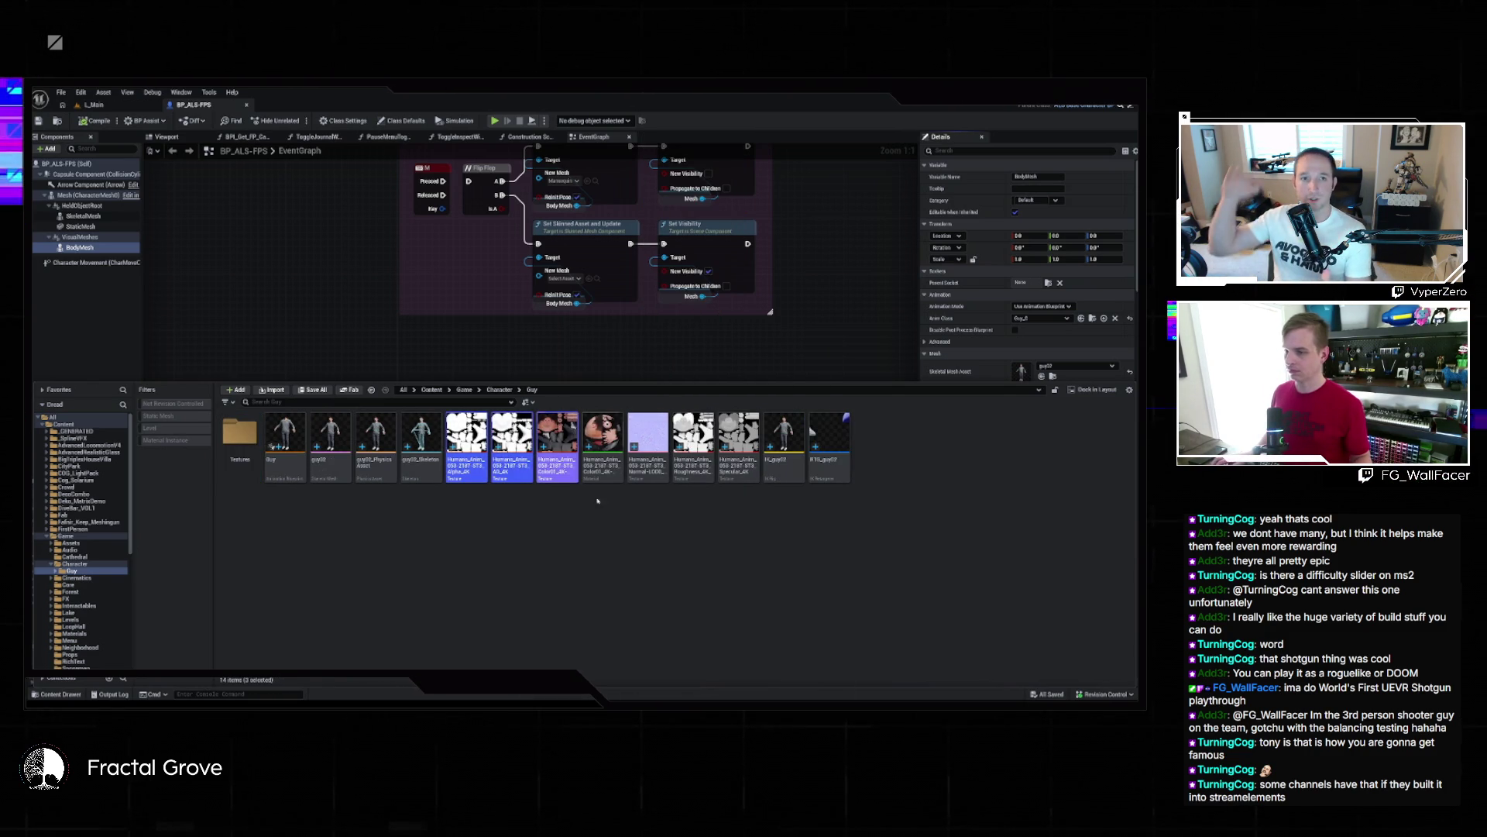
pyautogui.moveTo(557, 446)
pyautogui.mouseDown()
pyautogui.moveTo(322, 474)
pyautogui.moveTo(248, 435)
pyautogui.mouseUp()
pyautogui.click(287, 460)
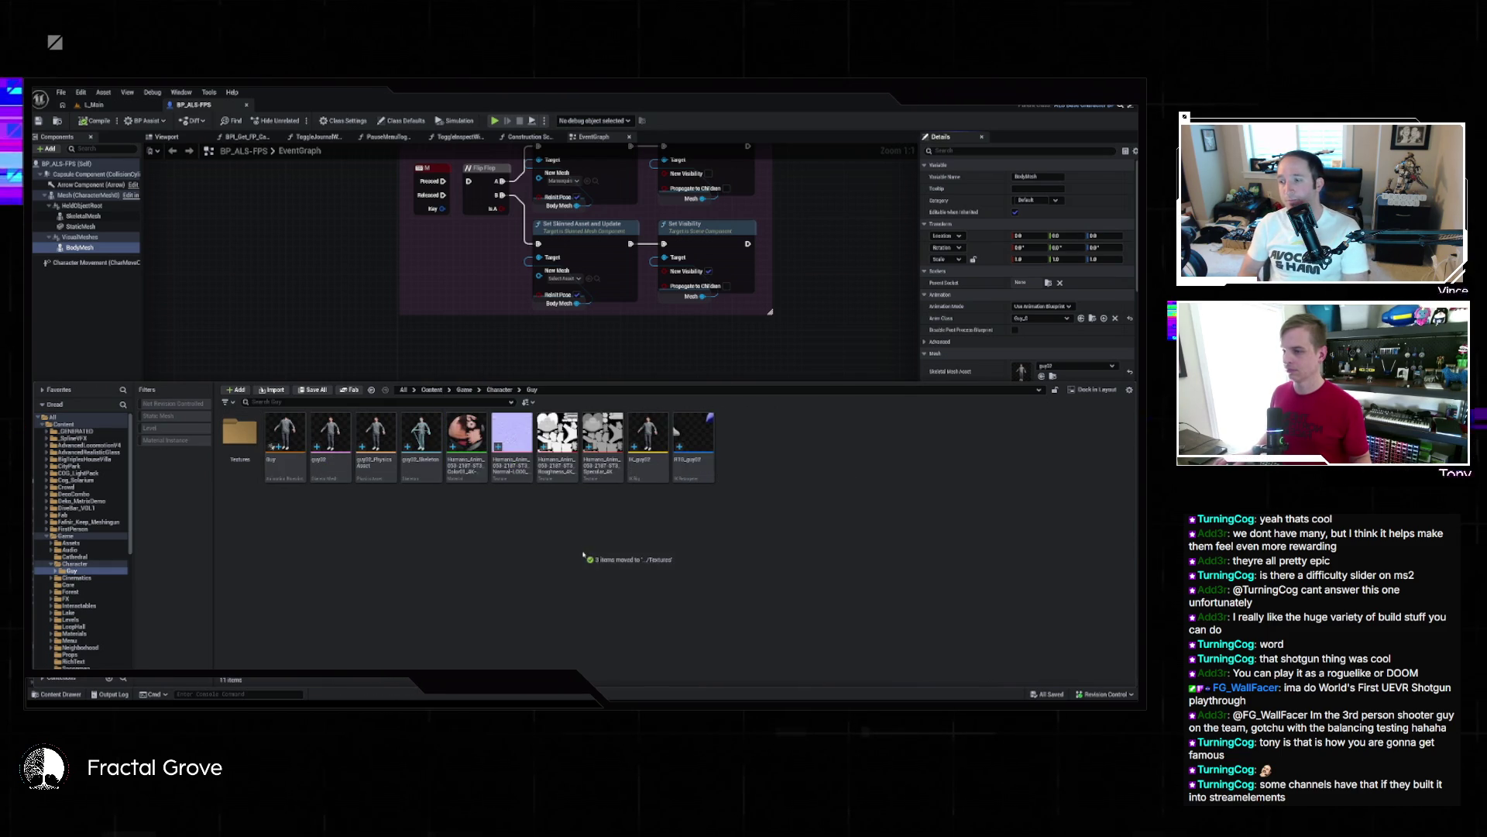
pyautogui.moveTo(519, 500)
pyautogui.mouseDown()
pyautogui.moveTo(516, 473)
pyautogui.moveTo(609, 465)
pyautogui.moveTo(283, 464)
pyautogui.mouseUp()
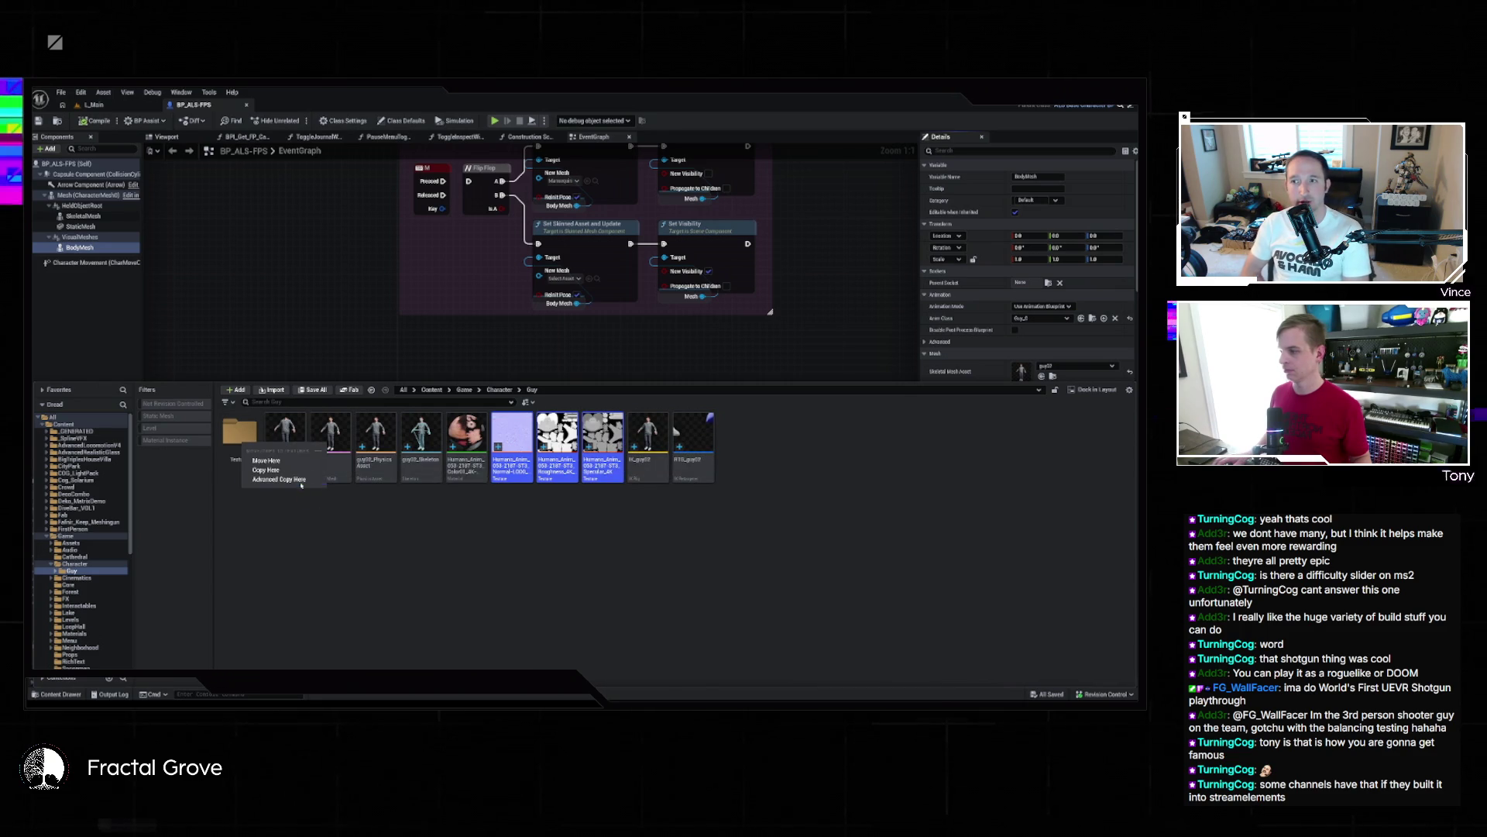
pyautogui.click(271, 470)
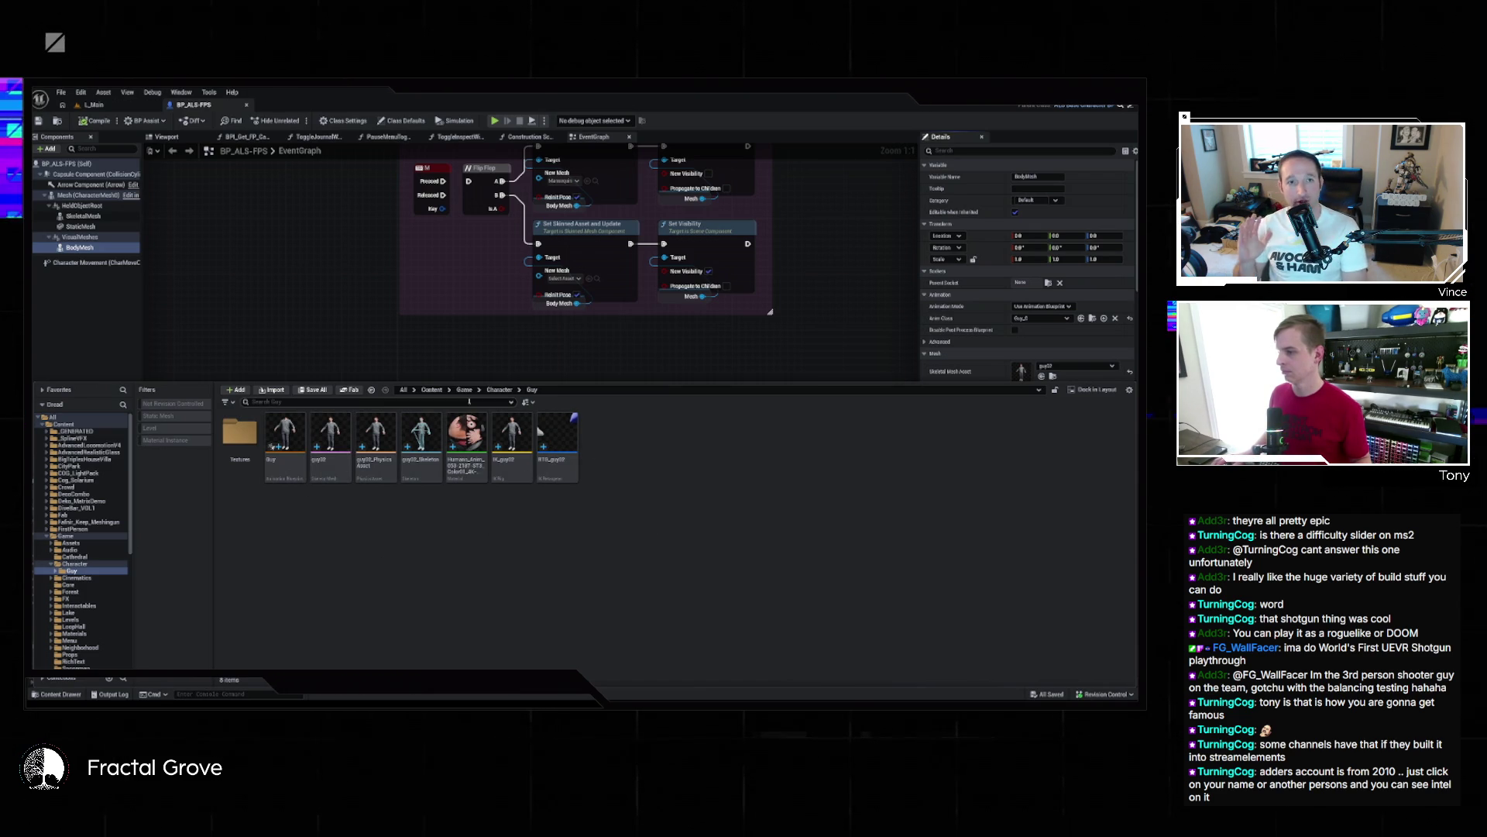
# Return to Game > Character, Save All, and submit the changed files with description 'wip'
pyautogui.click(465, 389)
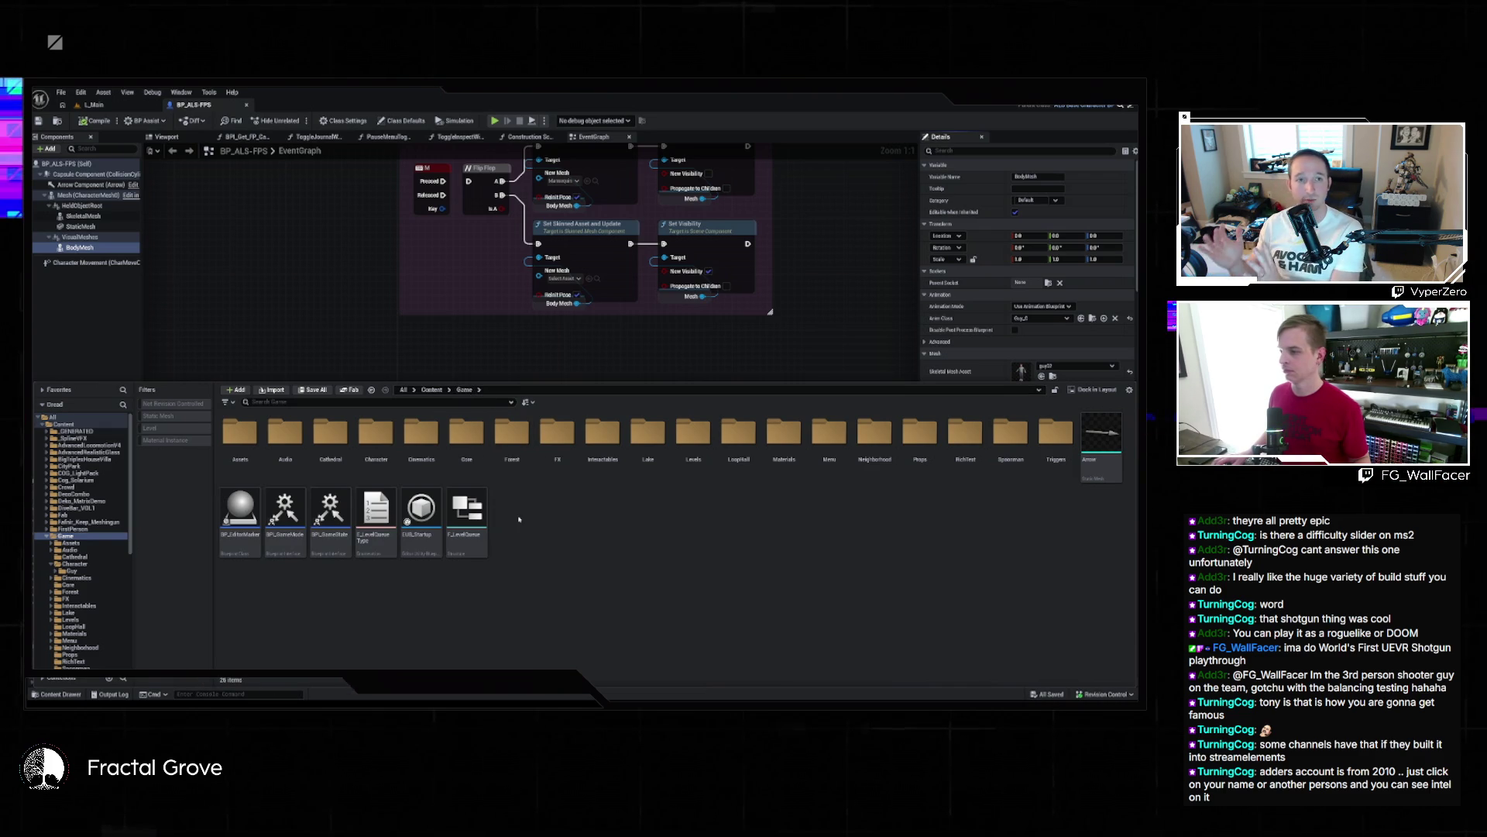
pyautogui.doubleClick(388, 436)
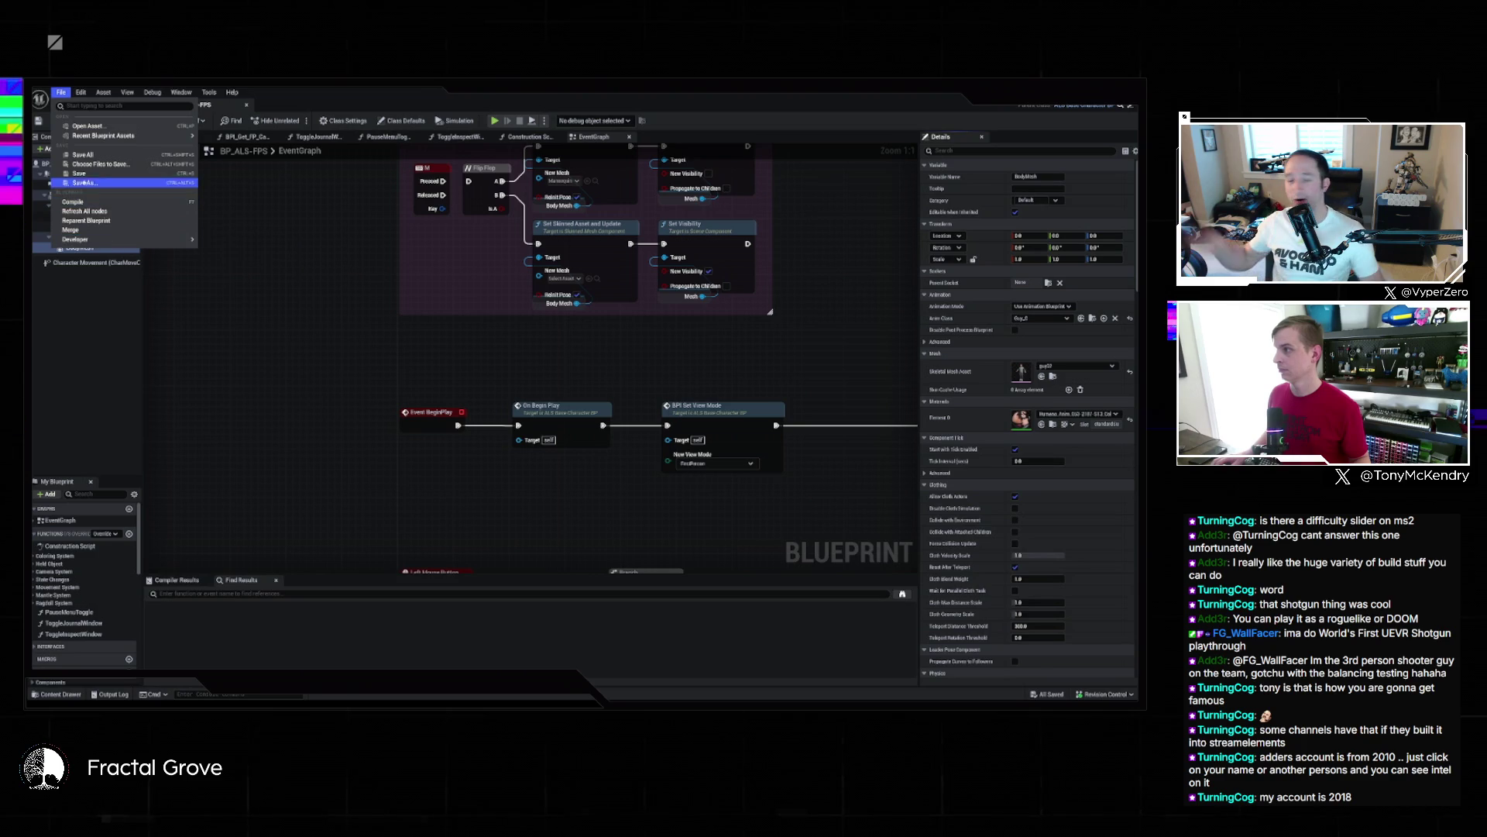
pyautogui.click(83, 155)
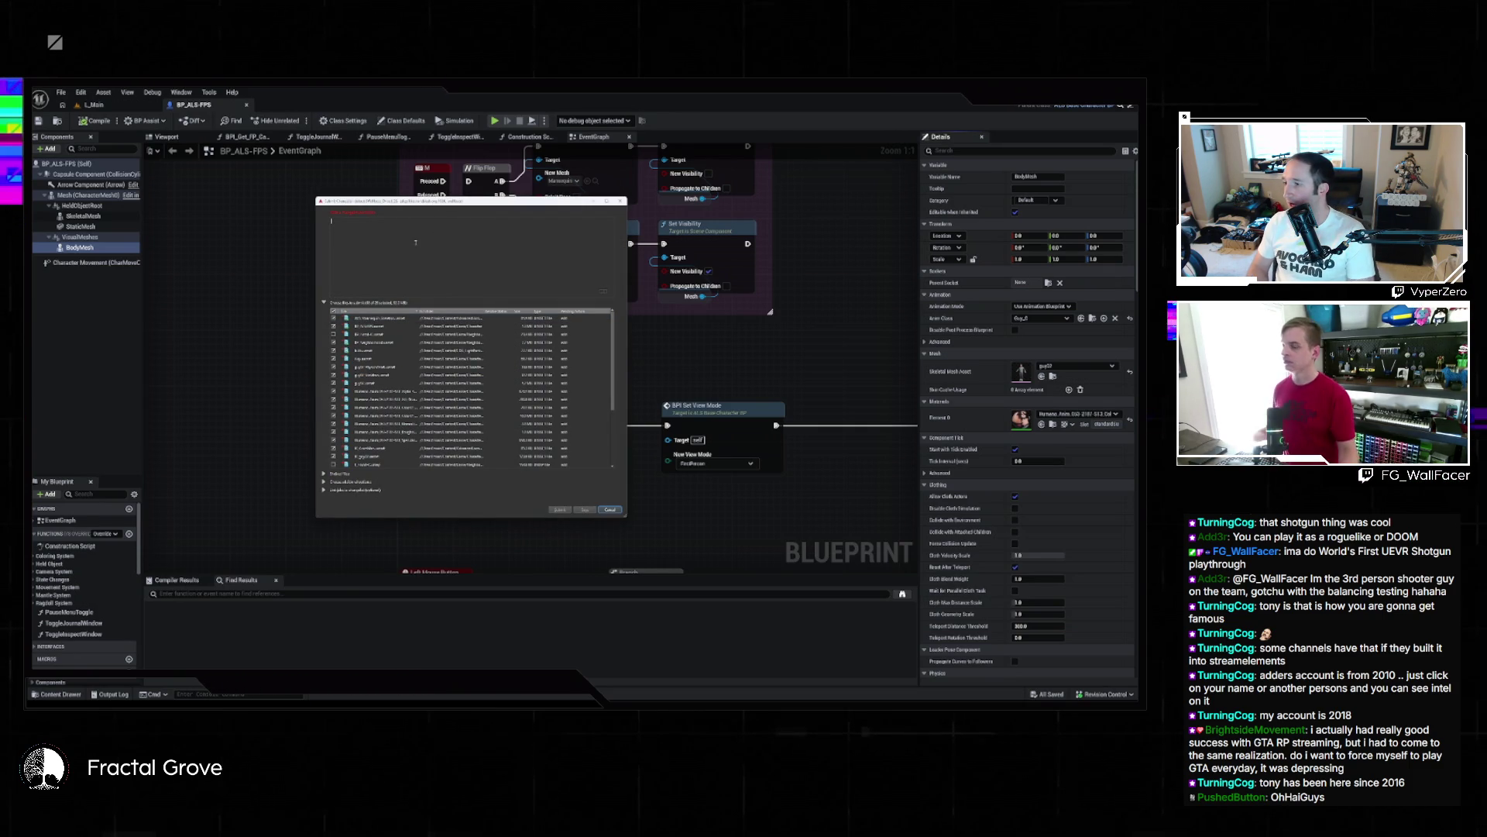
pyautogui.write('wip')
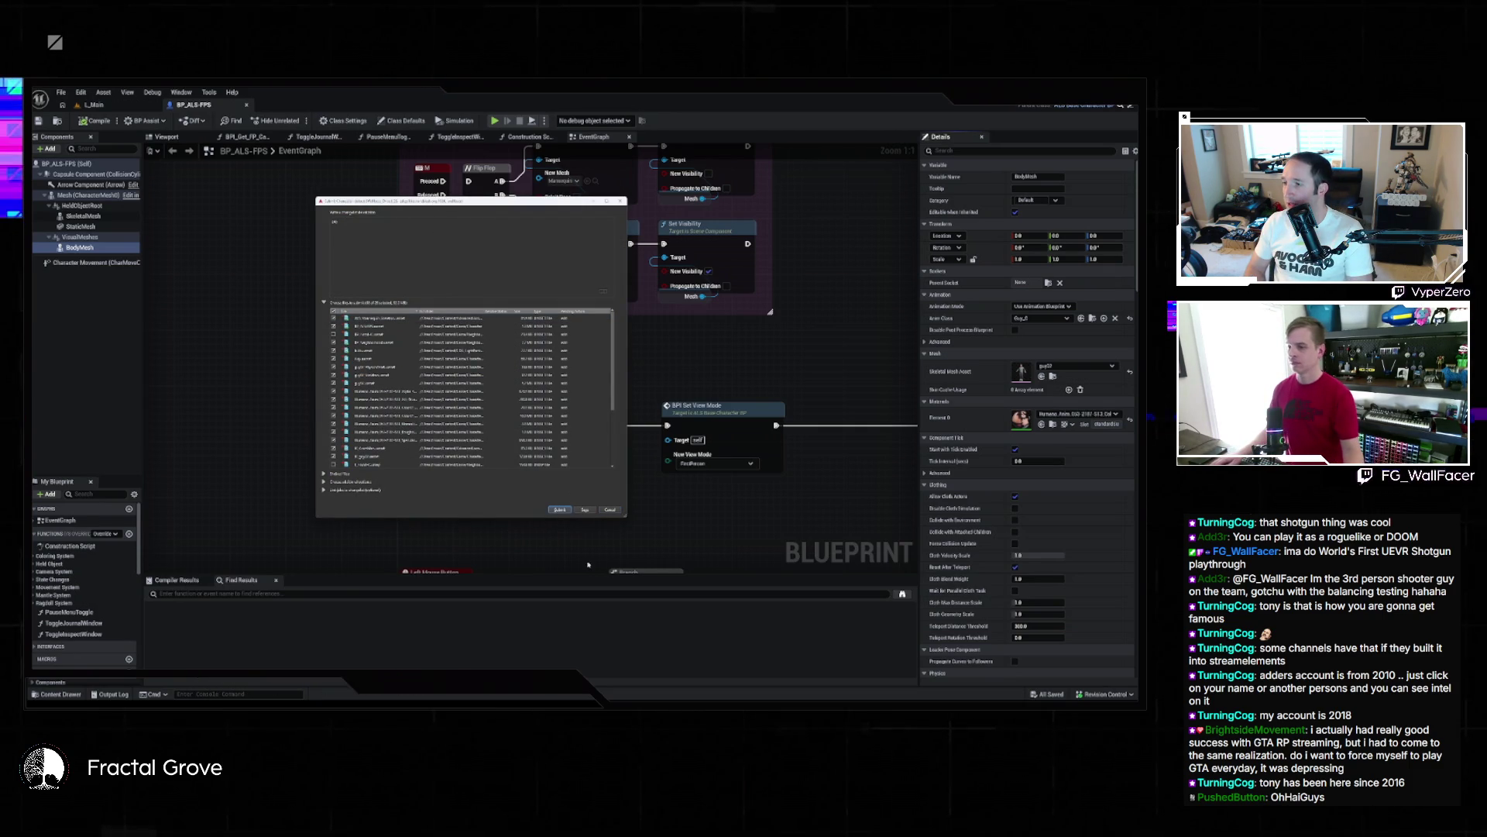
pyautogui.click(582, 509)
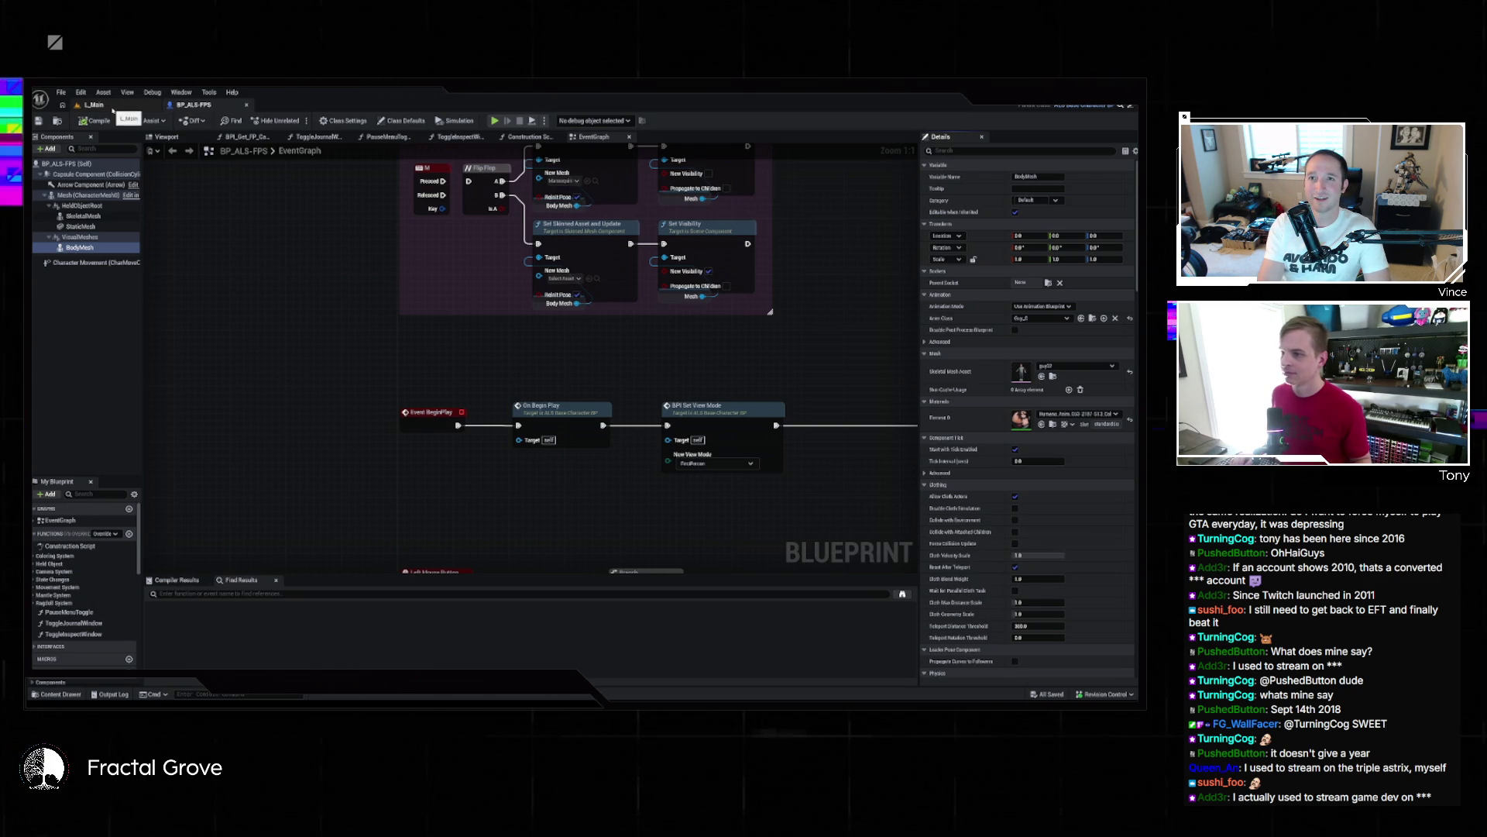
# Switch back to the L_Main level tab in the editor
pyautogui.click(112, 111)
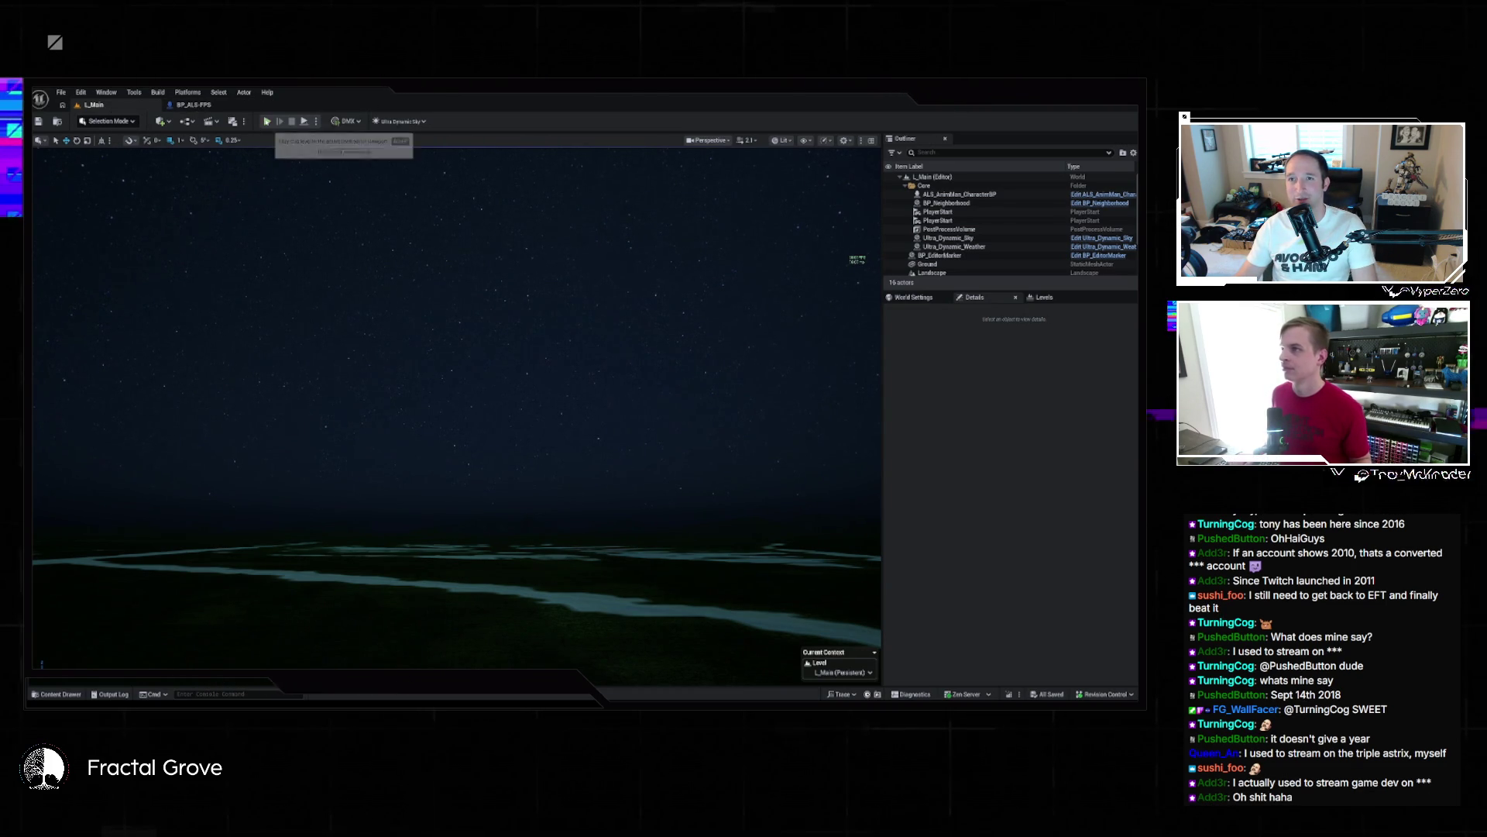
# Start Play-in-Editor on L_Main and expand the game view to fill the window
pyautogui.click(266, 121)
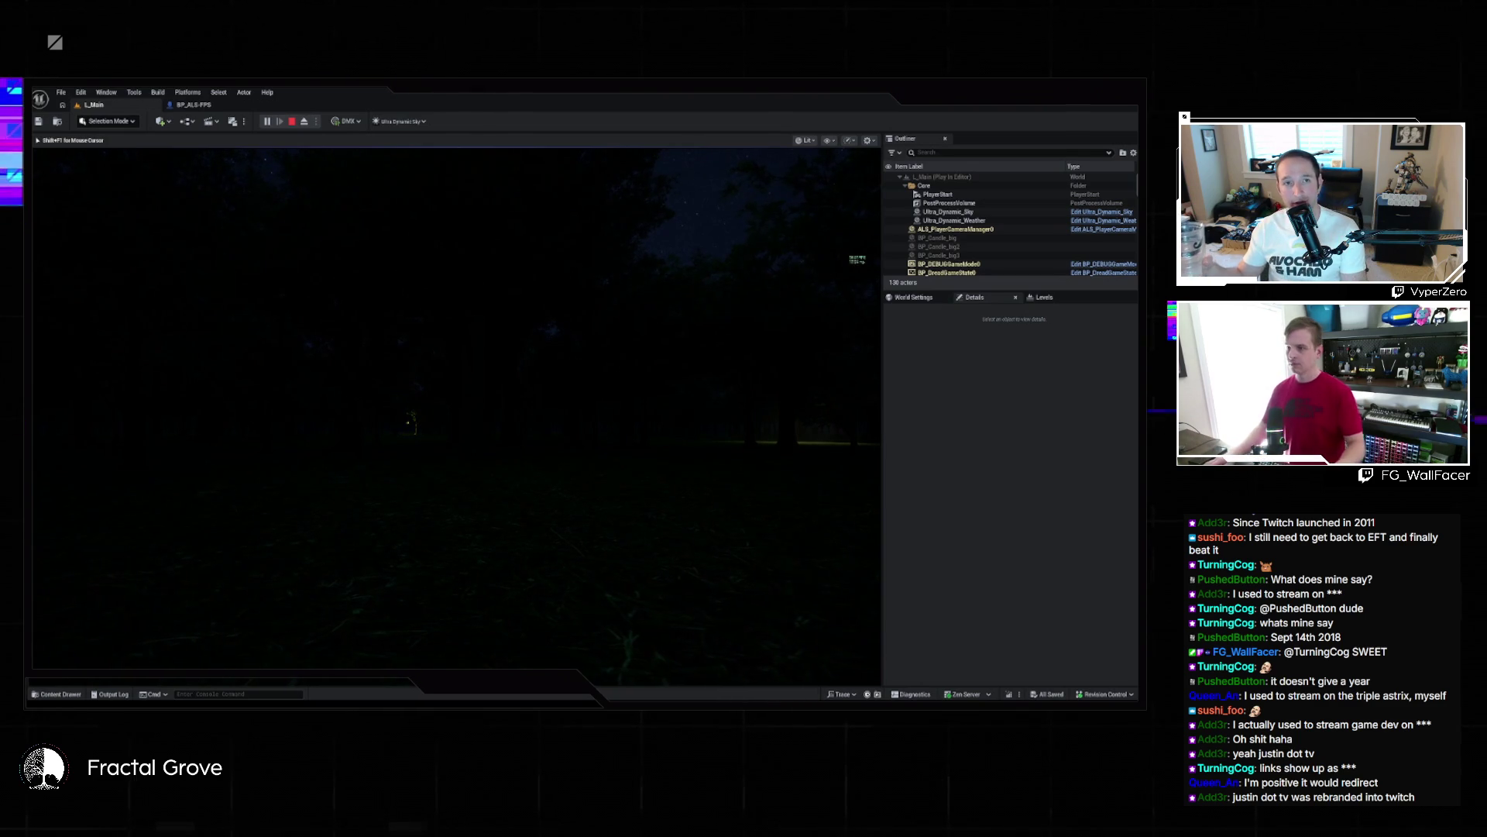
pyautogui.press('F11')
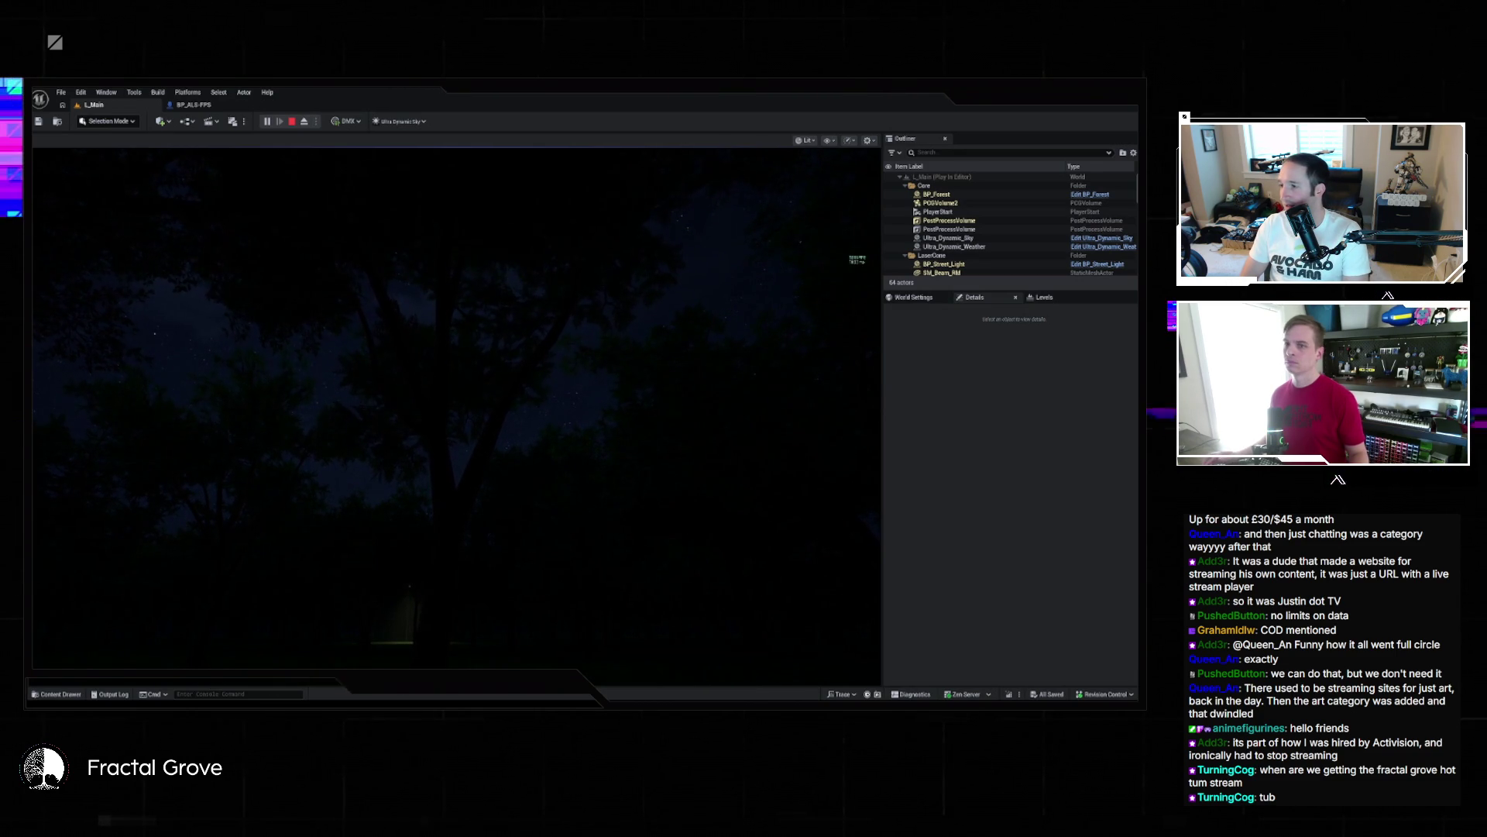
pyautogui.click(972, 239)
pyautogui.click(396, 123)
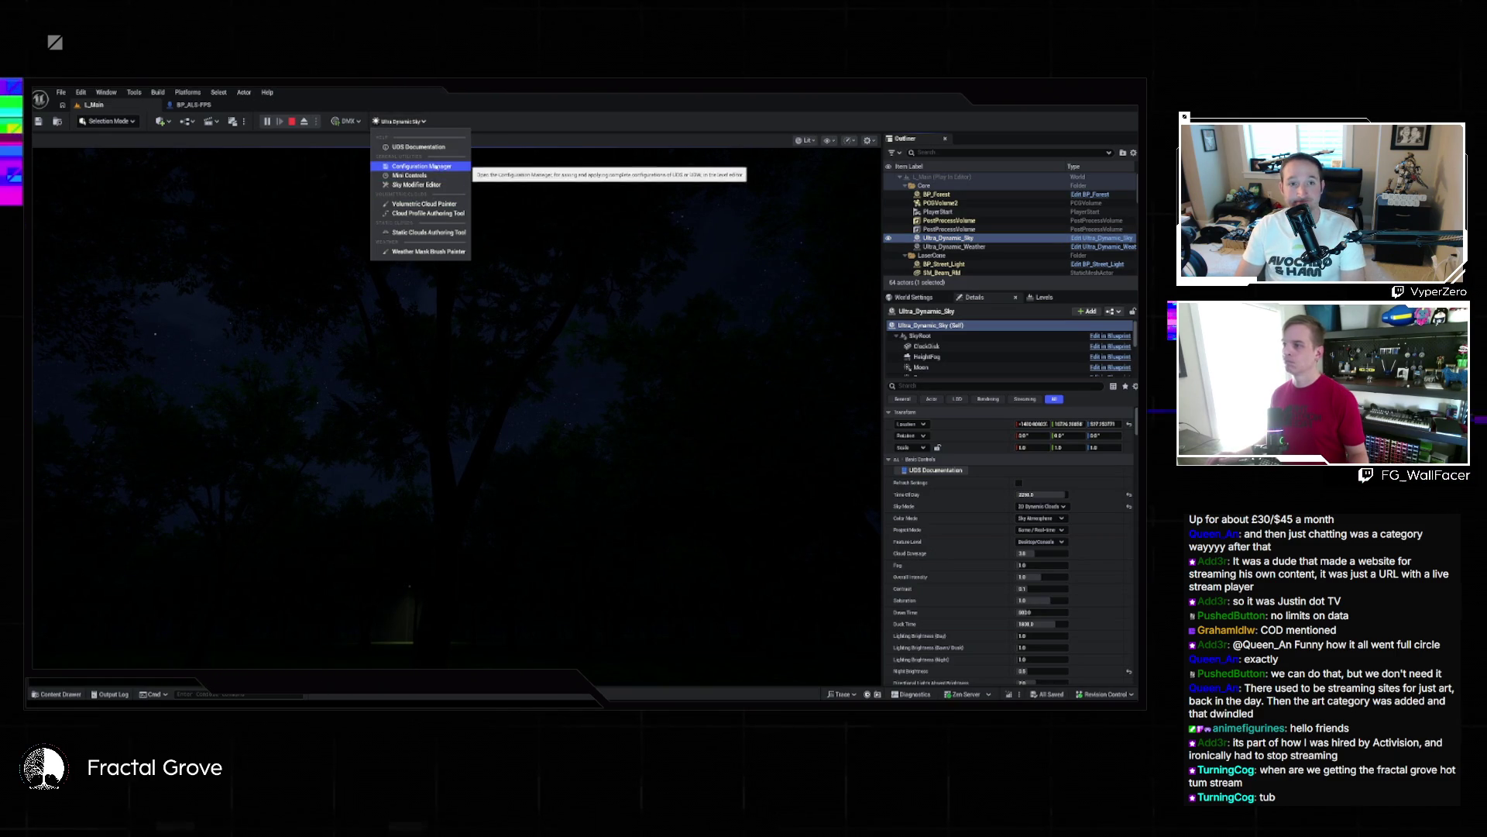
pyautogui.click(422, 166)
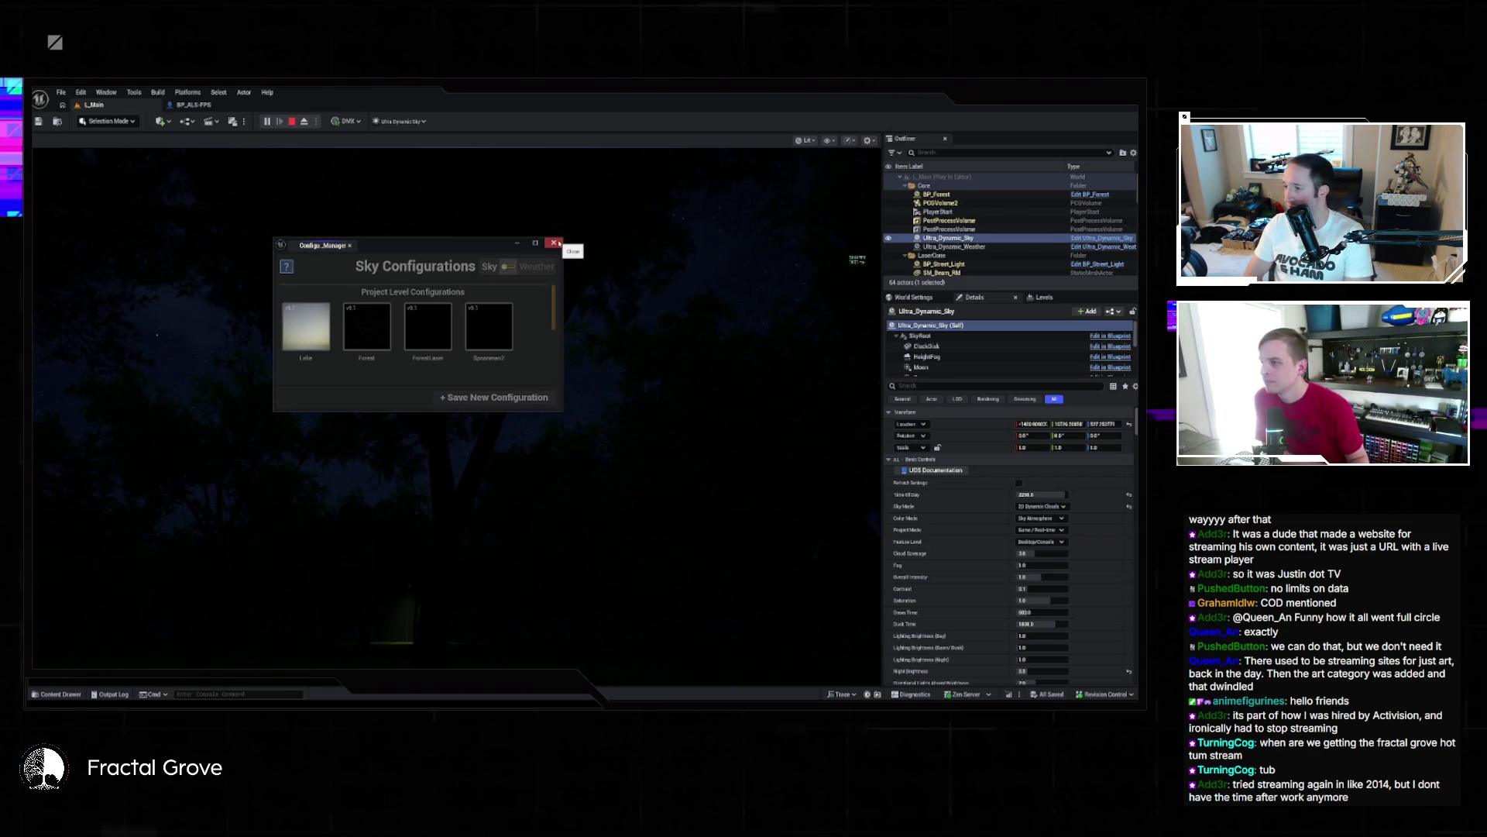
pyautogui.click(558, 244)
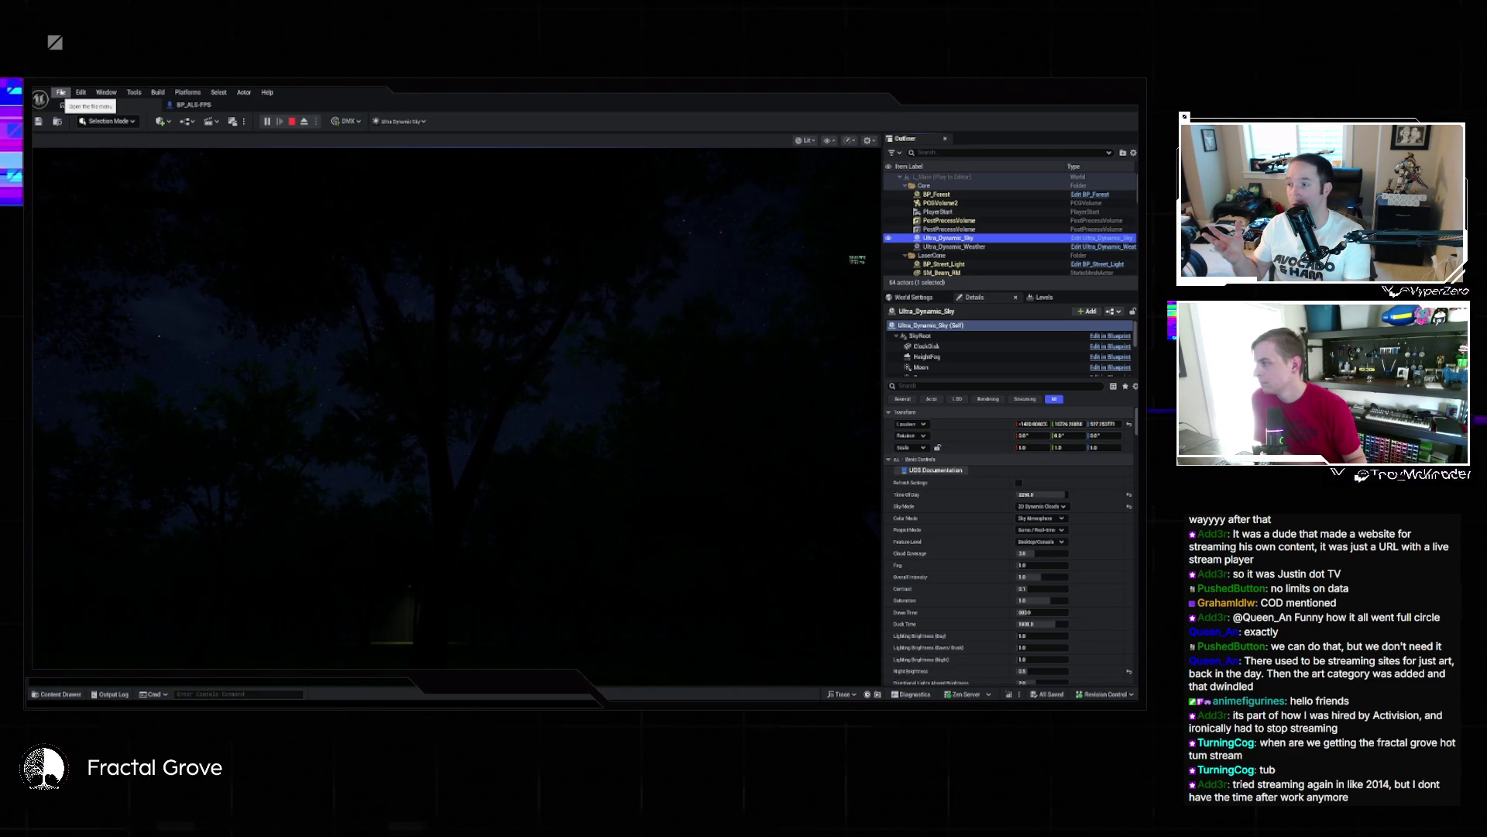
# Reopen L_Main from the recent levels list and start Play-in-Editor
pyautogui.click(61, 93)
pyautogui.moveTo(141, 180)
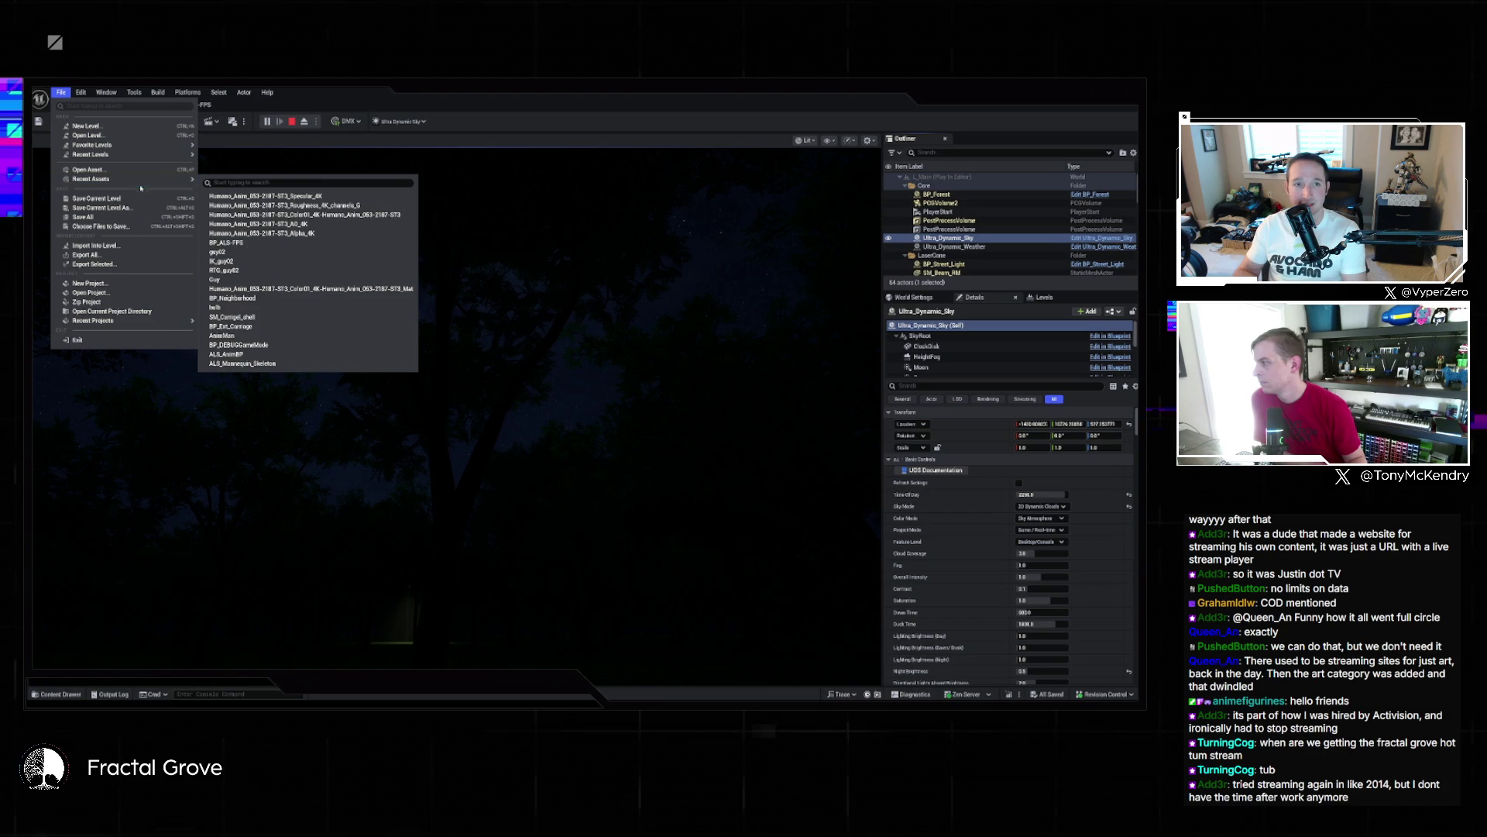
pyautogui.moveTo(139, 155)
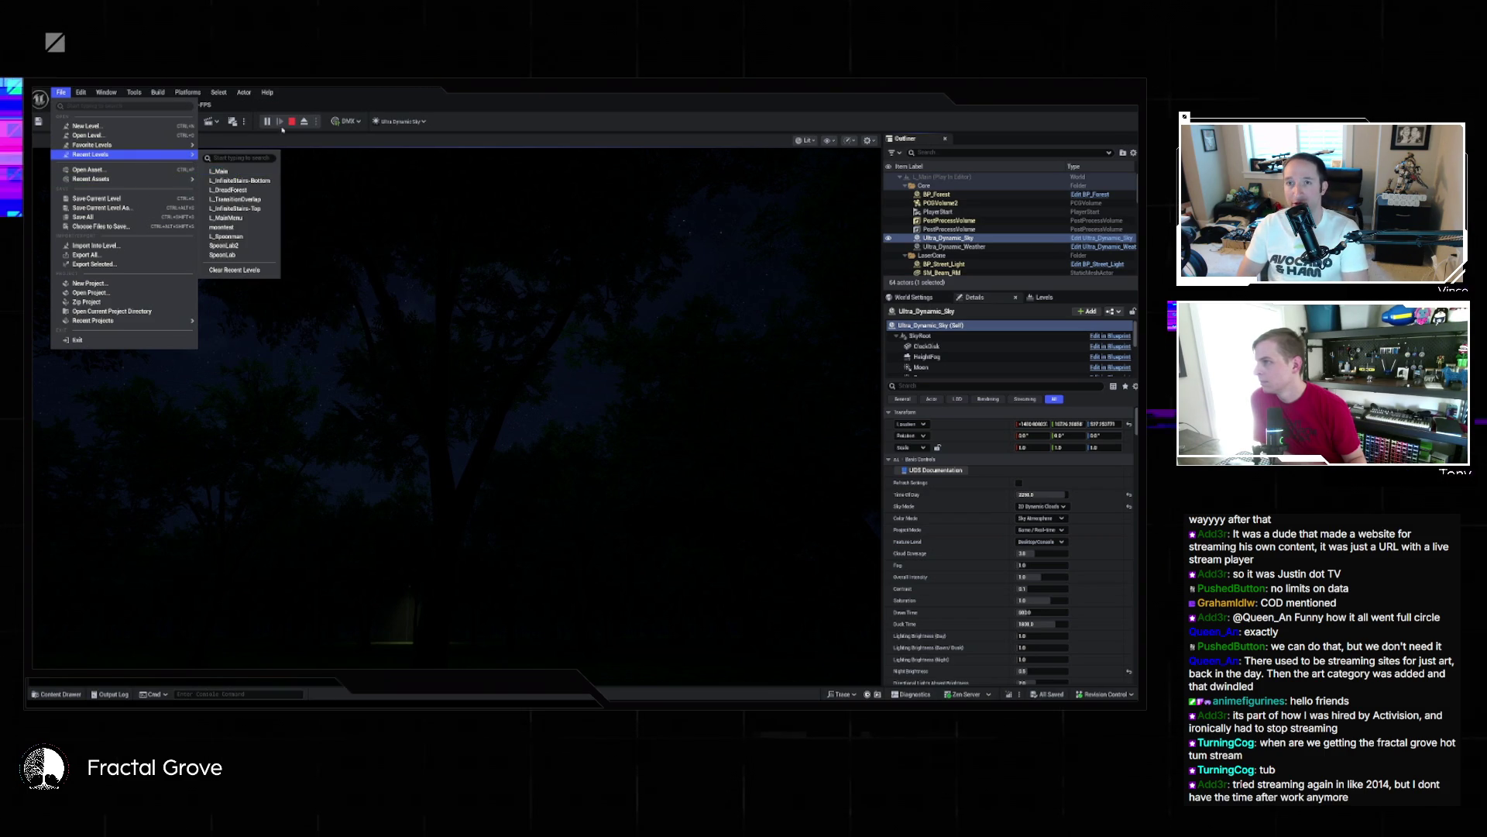
pyautogui.click(239, 172)
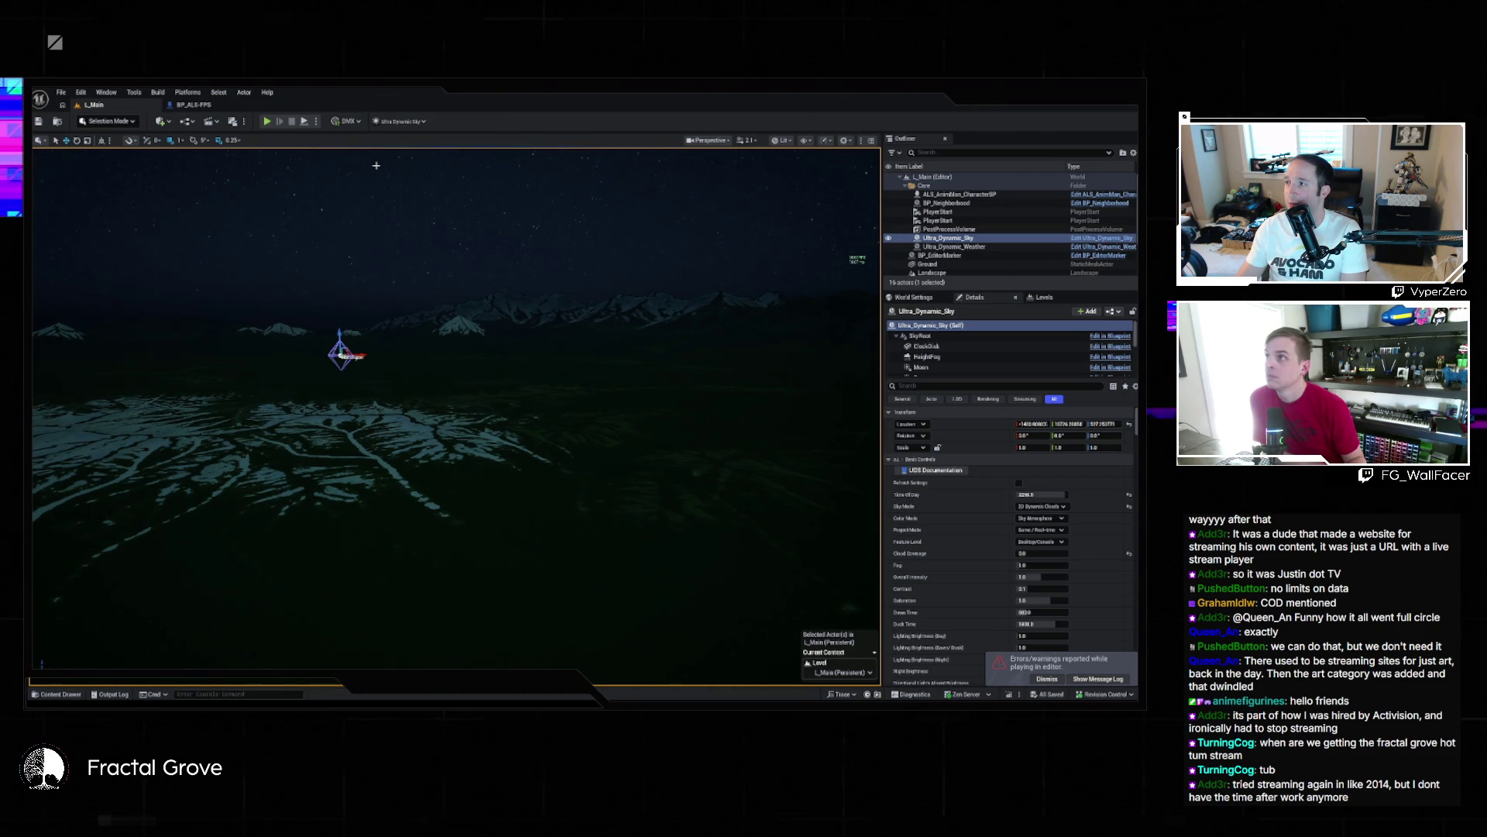
pyautogui.click(266, 121)
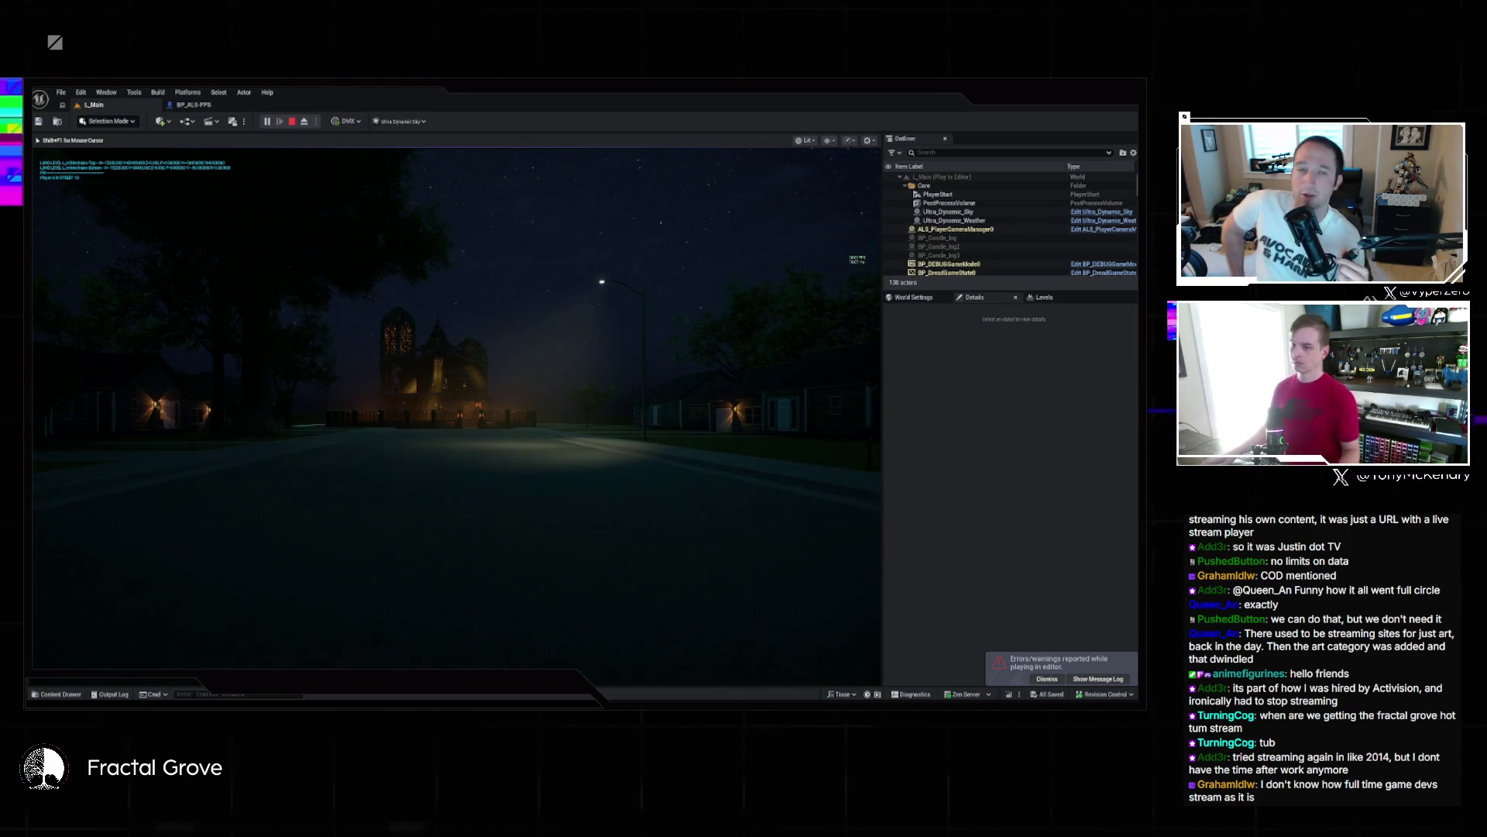
# Make the game view full-window with F11 and walk the character toward the lit church
pyautogui.press('F11')
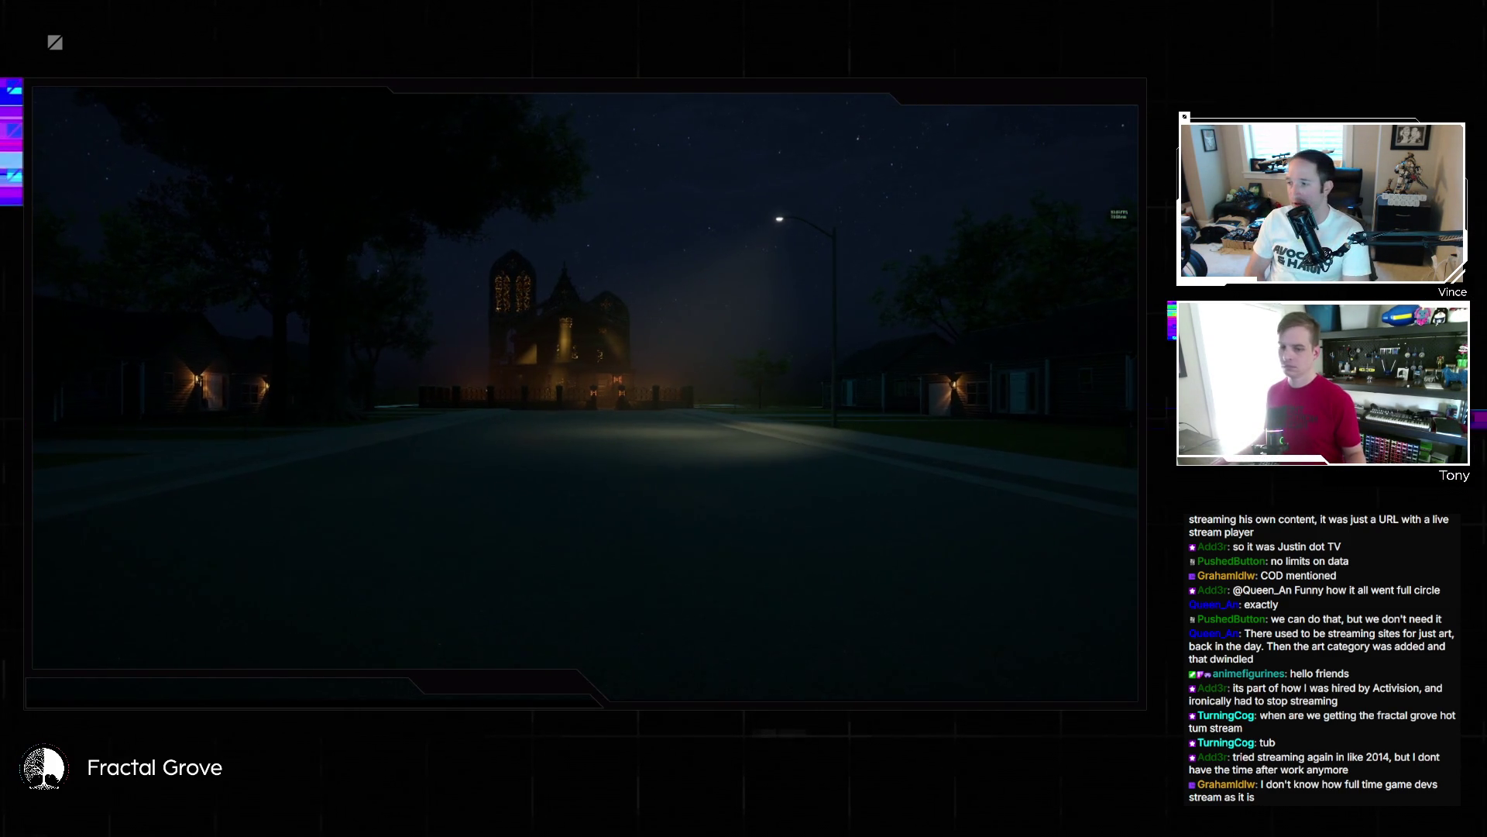
pyautogui.press('w')
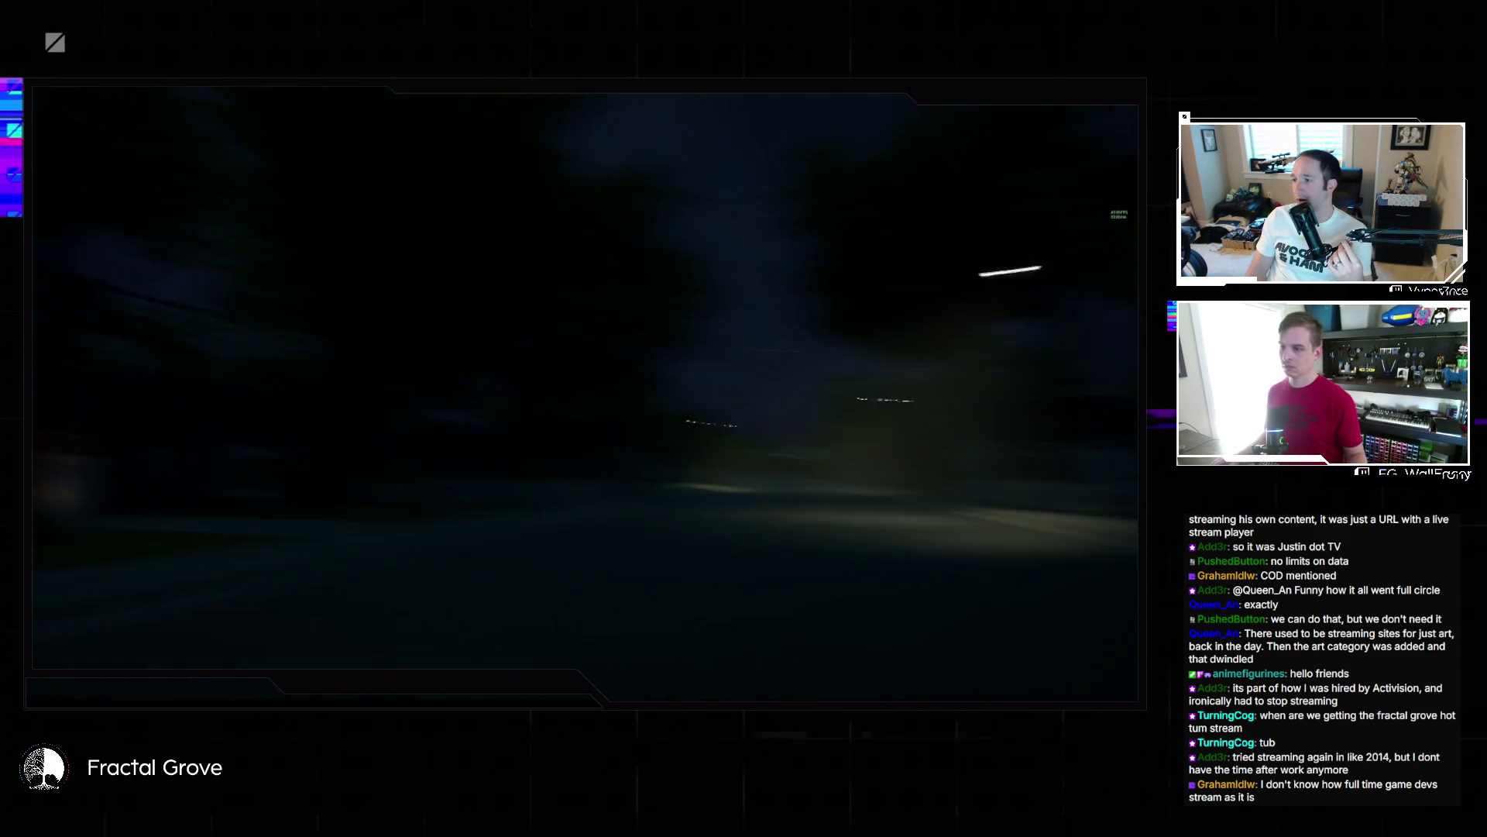